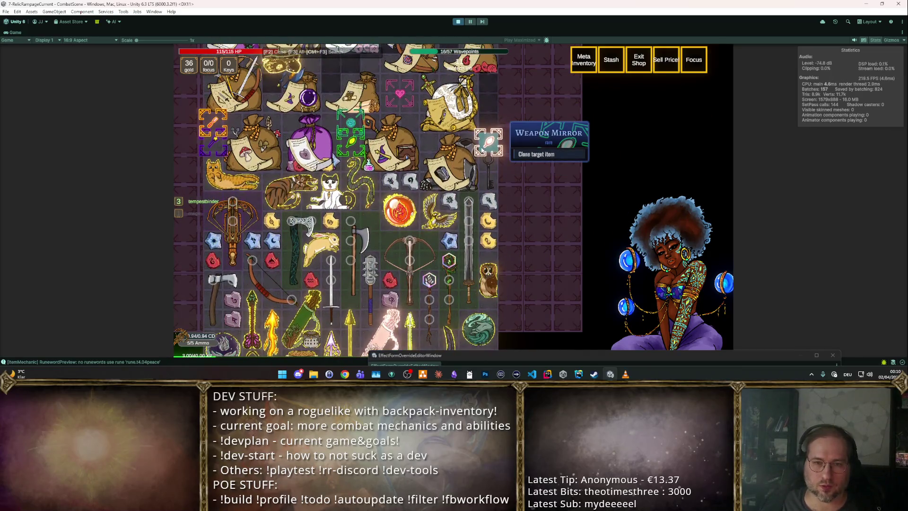
# Close the debug inventory, place the Bottled Storm horizontally left of the rune, and resume combat.
pyautogui.scroll(3, 480, 142)
pyautogui.scroll(-5, 480, 137)
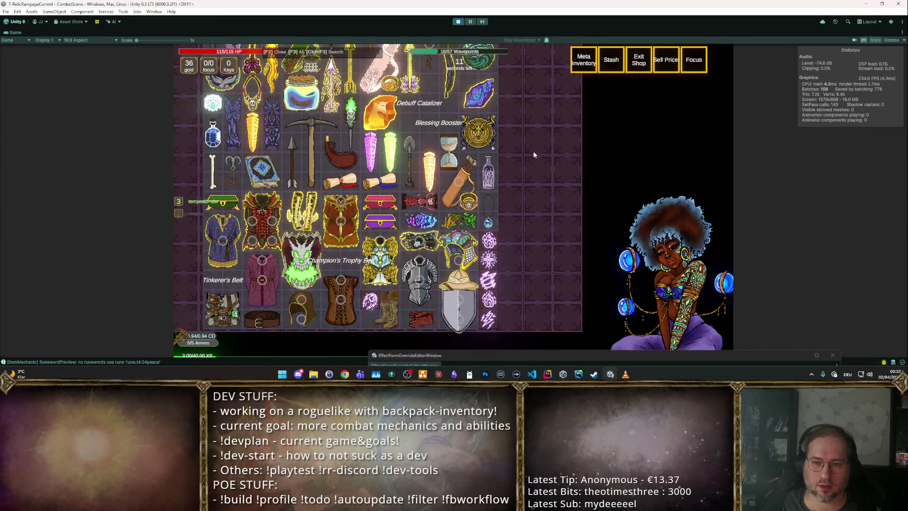
pyautogui.press('F2')
pyautogui.moveTo(443, 154)
pyautogui.mouseDown()
pyautogui.moveTo(390, 159)
pyautogui.moveTo(416, 163)
pyautogui.moveTo(395, 168)
pyautogui.mouseUp()
pyautogui.press('r')
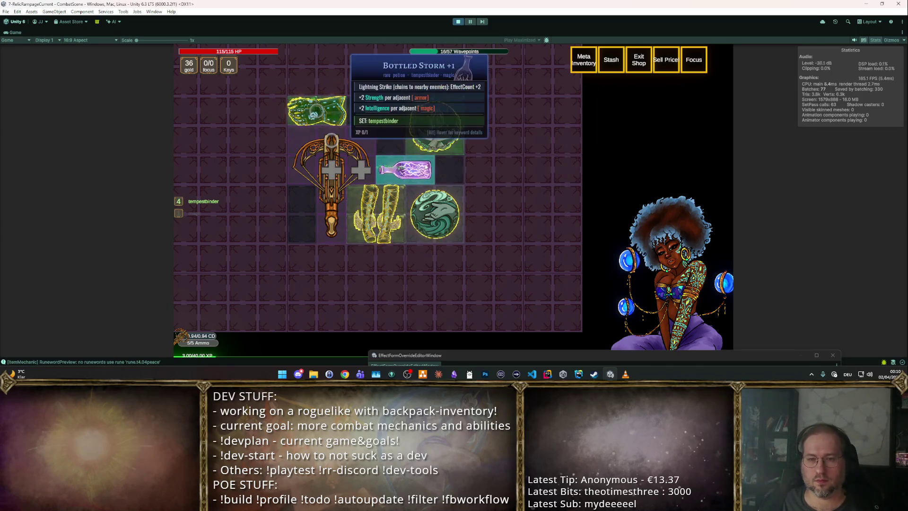
pyautogui.press('Tab')
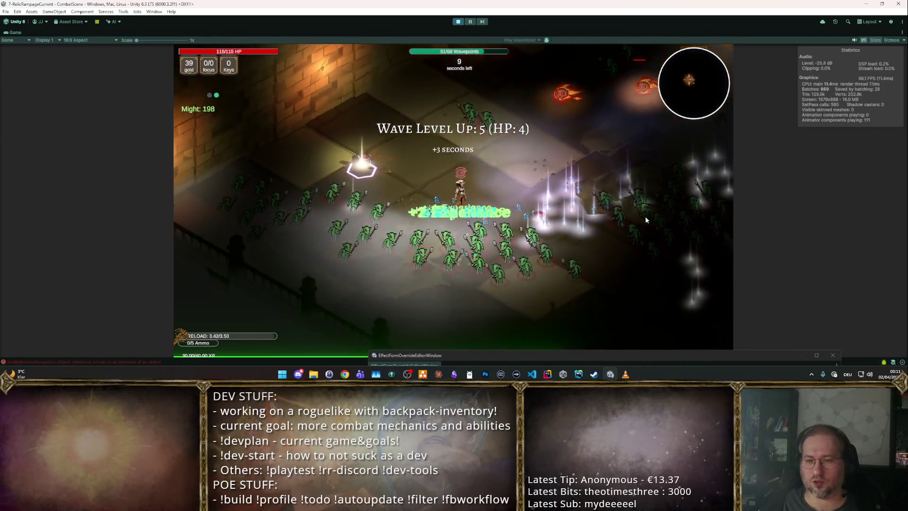
# Take Boost Wisdom twice, then the Ability Quantity and Movement Speed level-up boosts.
pyautogui.click(546, 187)
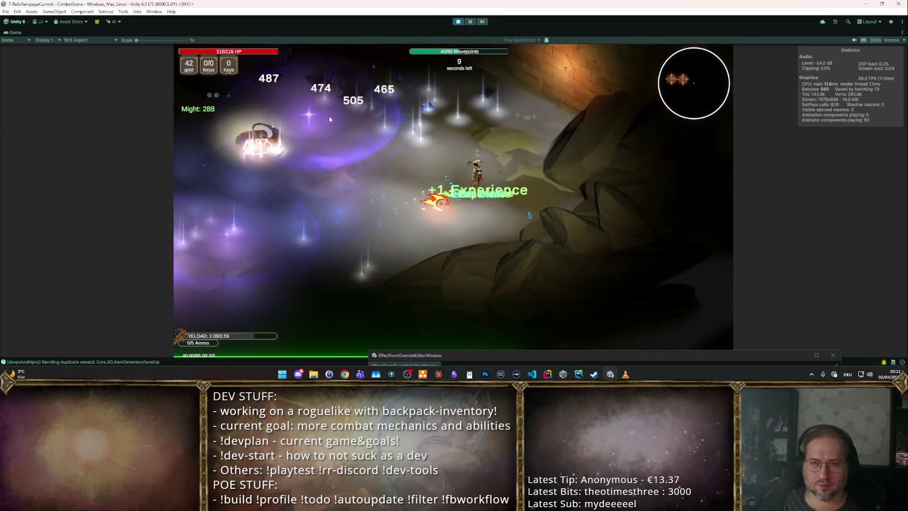
pyautogui.click(383, 190)
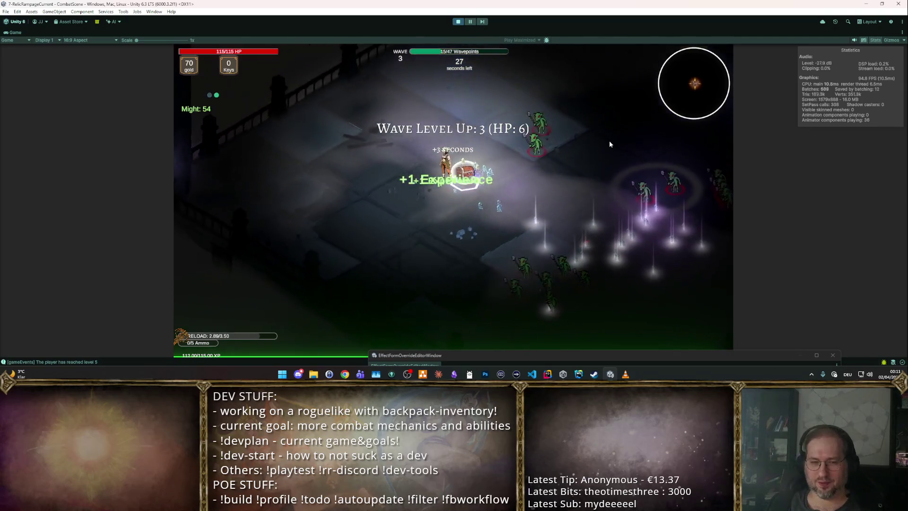
pyautogui.click(564, 213)
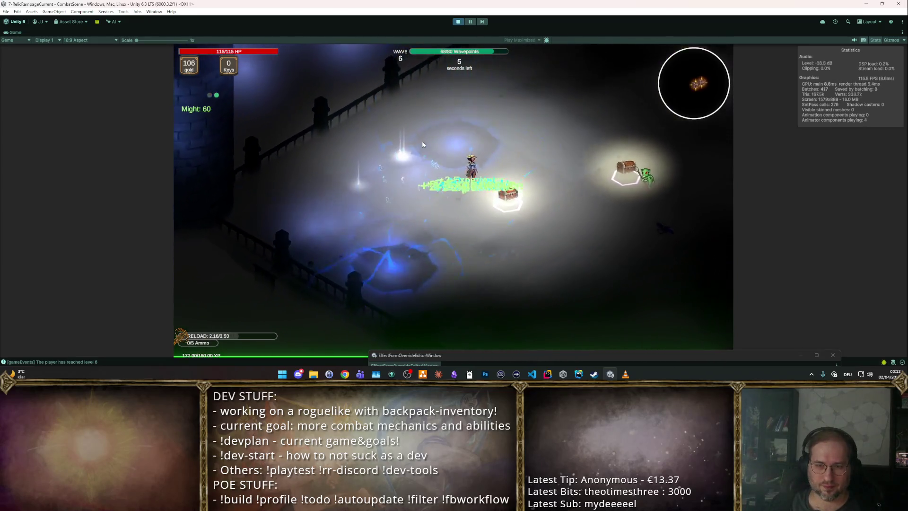
pyautogui.click(491, 194)
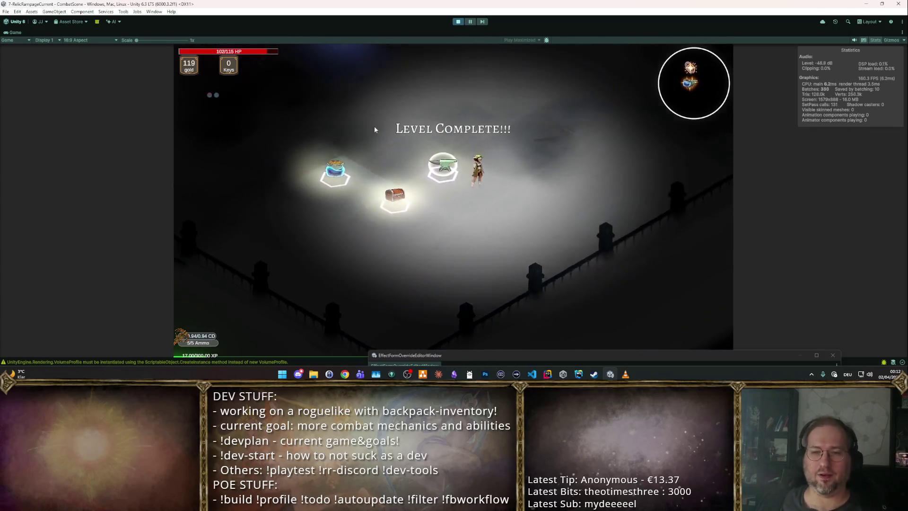
# Stop play mode, check the get_System console error, and give Volleyfire the Hellfork Cannon sprite.
pyautogui.click(461, 23)
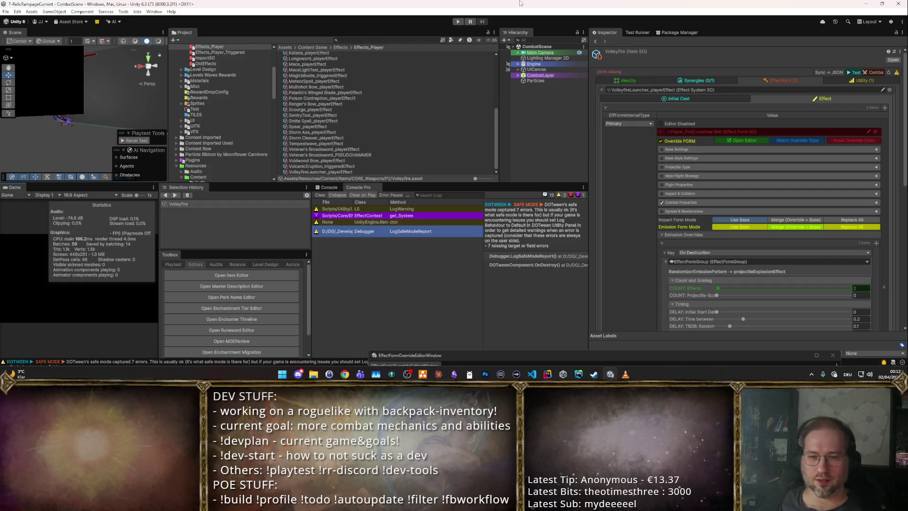
pyautogui.click(428, 216)
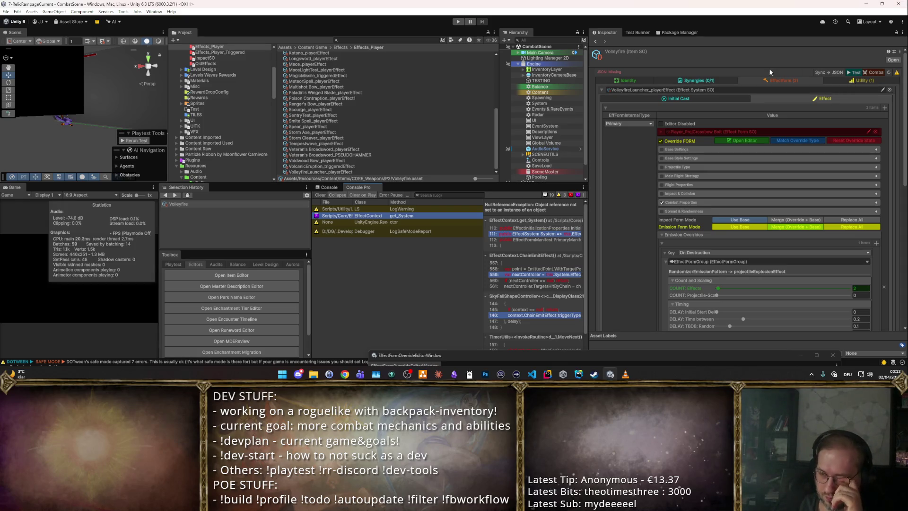
pyautogui.click(653, 78)
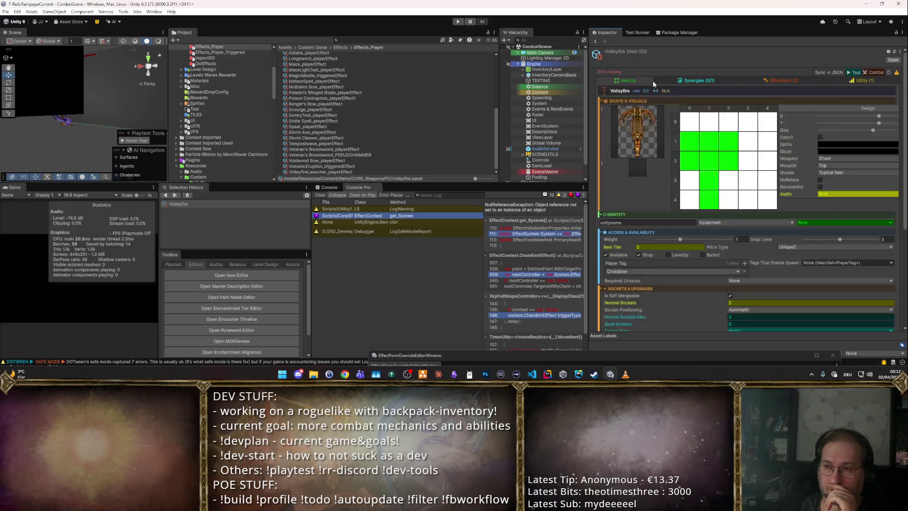
pyautogui.click(636, 154)
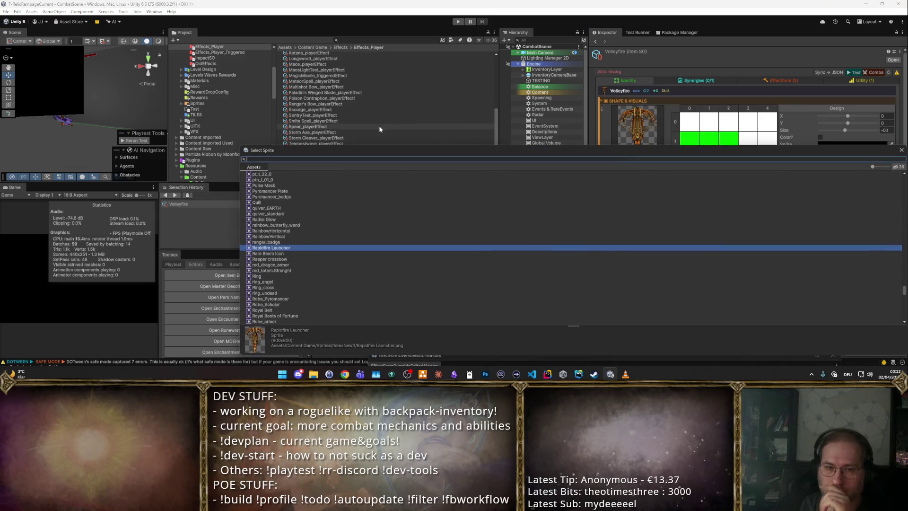
pyautogui.write('mach')
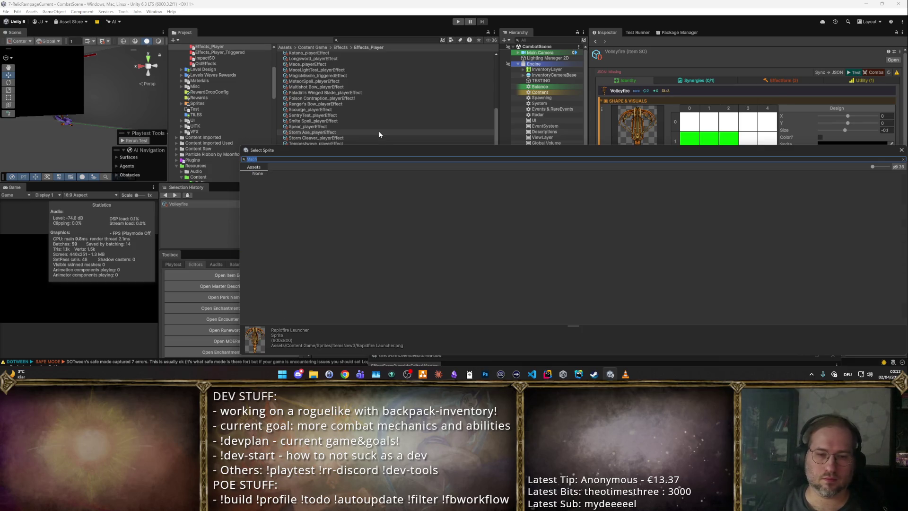
pyautogui.write('Hell')
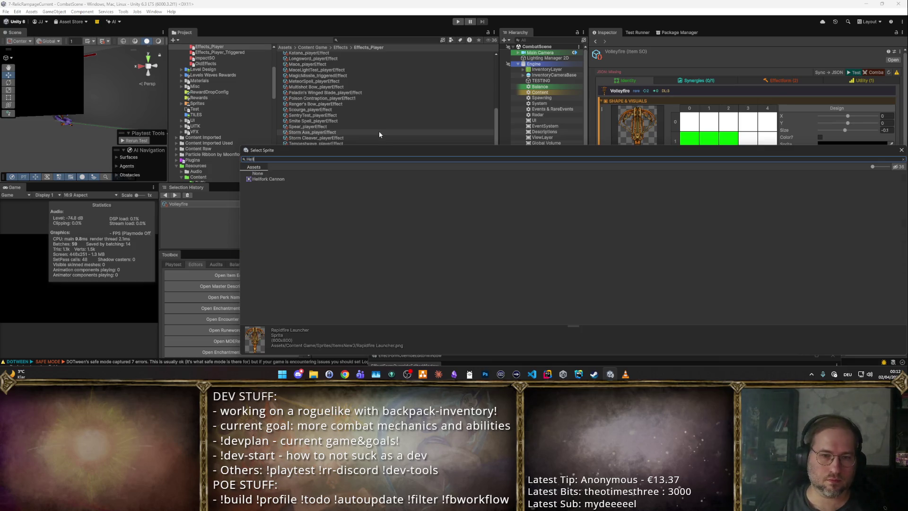
pyautogui.press('Return')
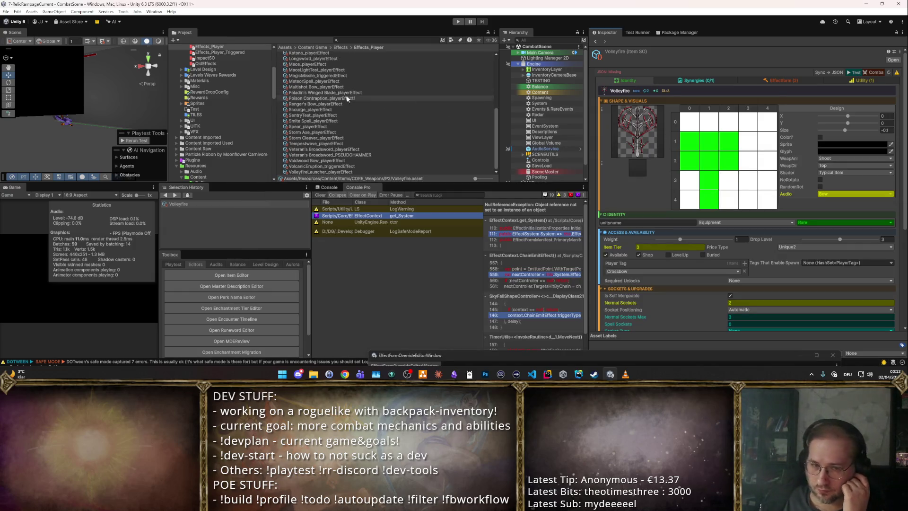
pyautogui.click(322, 172)
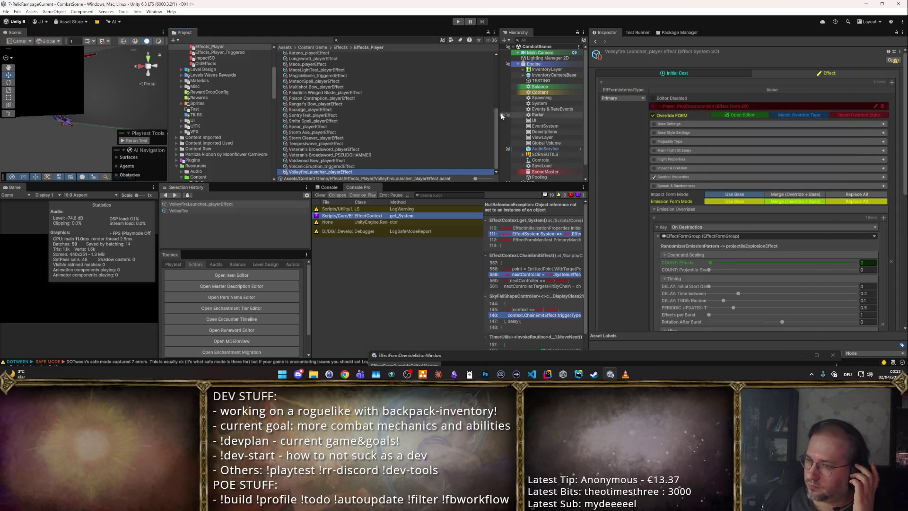
# Review the VolleyfireLauncher_playerEffect's initial cast settings.
pyautogui.click(650, 71)
pyautogui.scroll(5, 361, 110)
pyautogui.scroll(5, 224, 91)
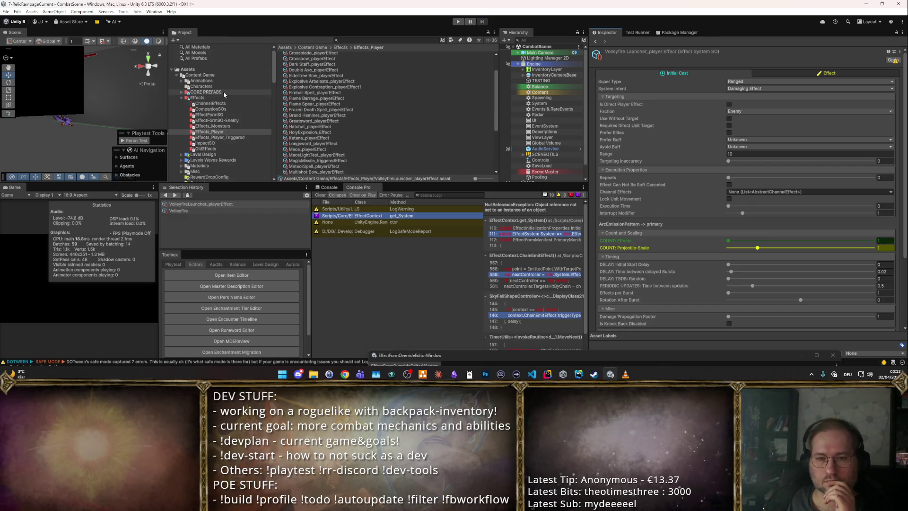
# Rename the Volleyfire item asset to Hellfork and show its effect form settings.
pyautogui.click(188, 211)
pyautogui.click(332, 107)
pyautogui.click(334, 83)
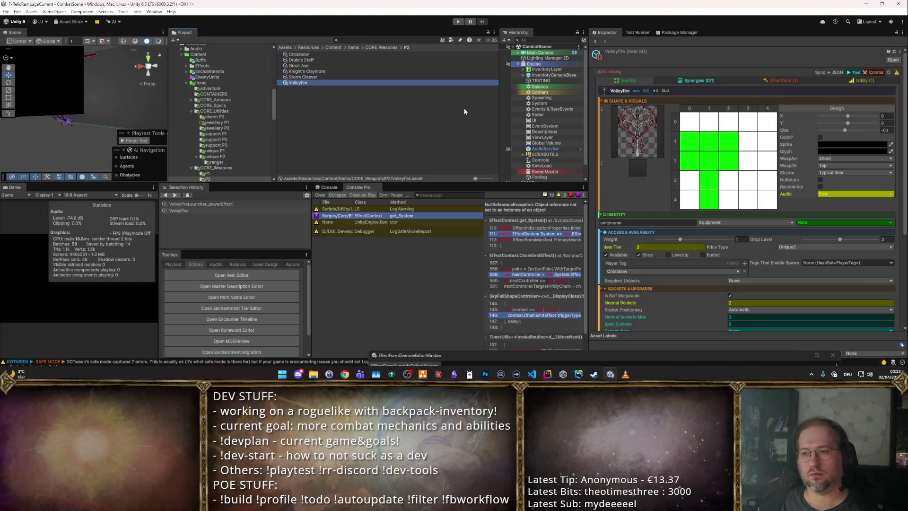
pyautogui.press('F2')
pyautogui.write('Hellfo')
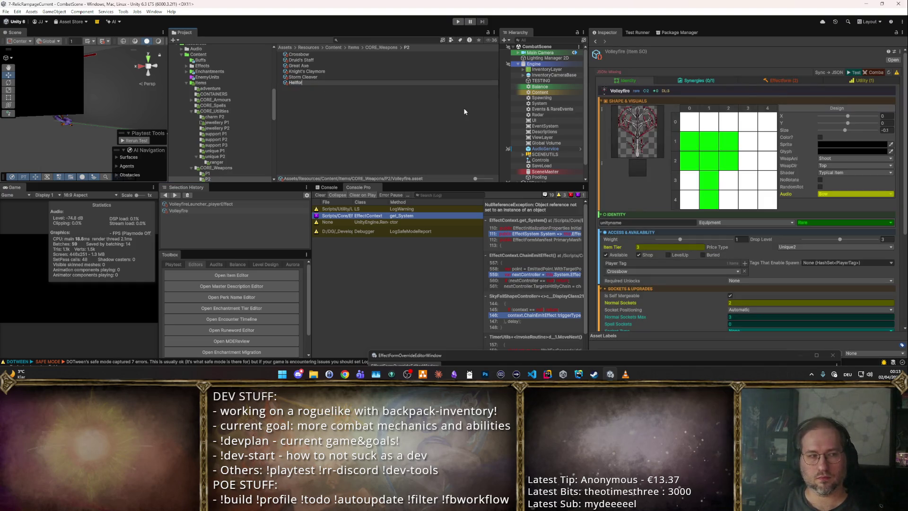
pyautogui.write('k')
pyautogui.press('Return')
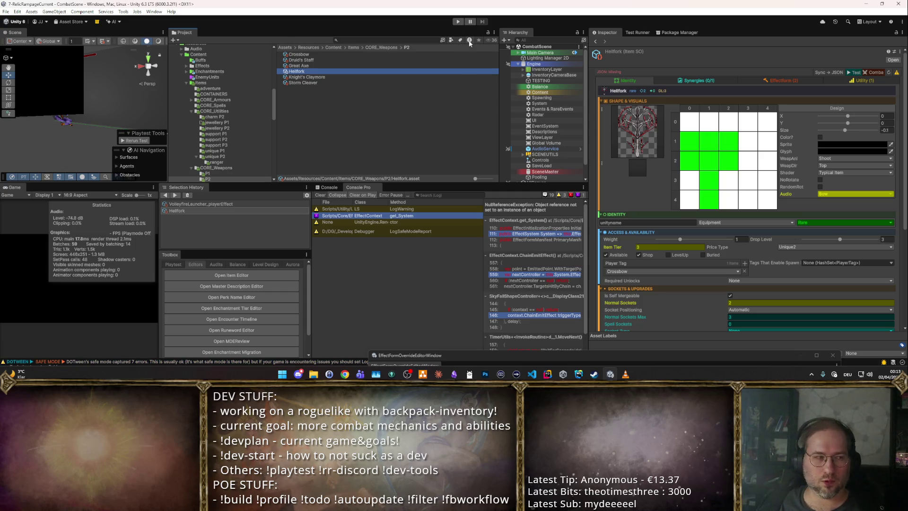
pyautogui.click(767, 81)
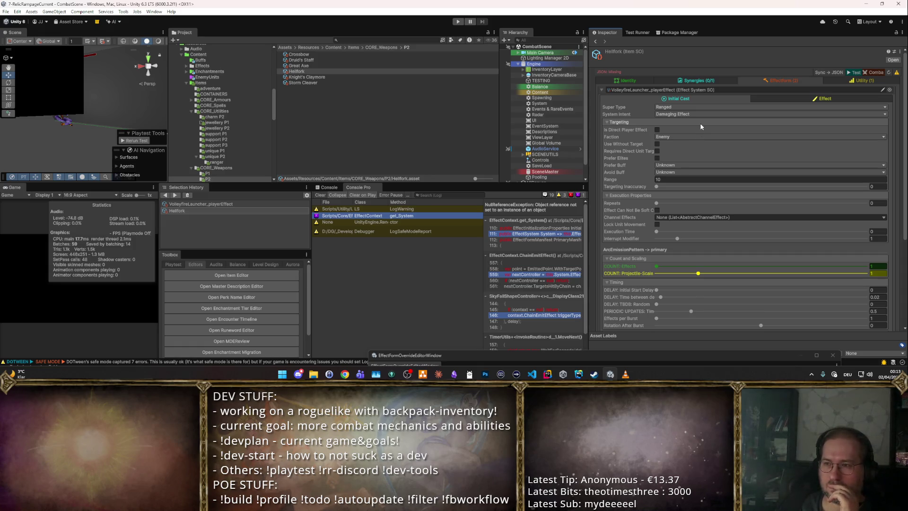
# Keep Hellfork's super type as Ranged and review its main and initial cast settings.
pyautogui.click(793, 108)
pyautogui.click(800, 95)
pyautogui.click(800, 98)
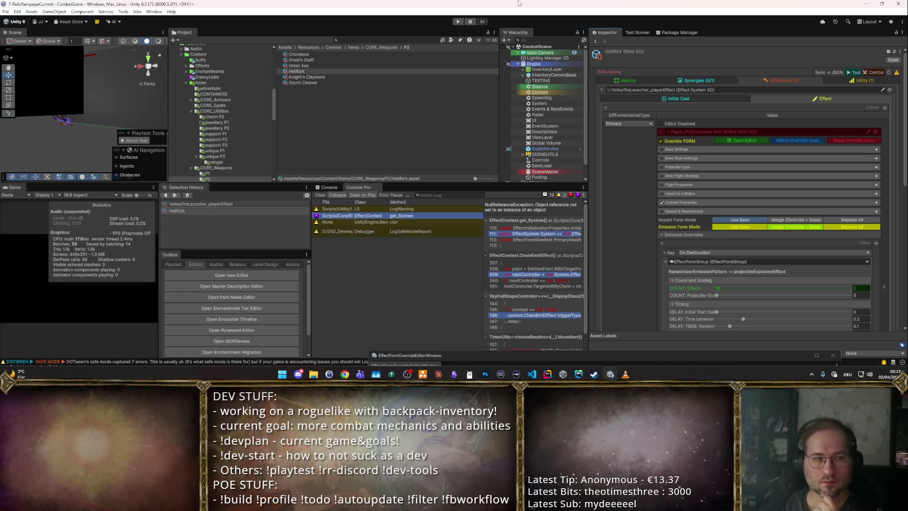
pyautogui.click(707, 100)
pyautogui.click(799, 97)
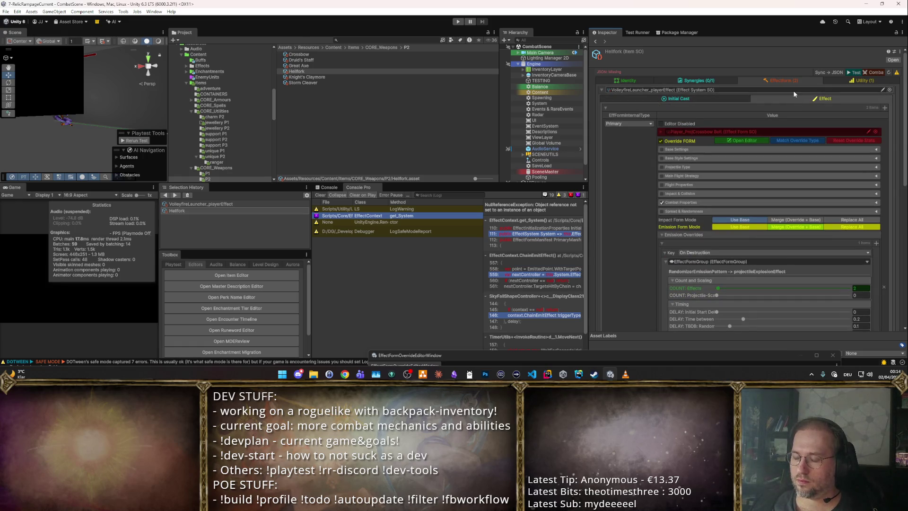
pyautogui.click(705, 95)
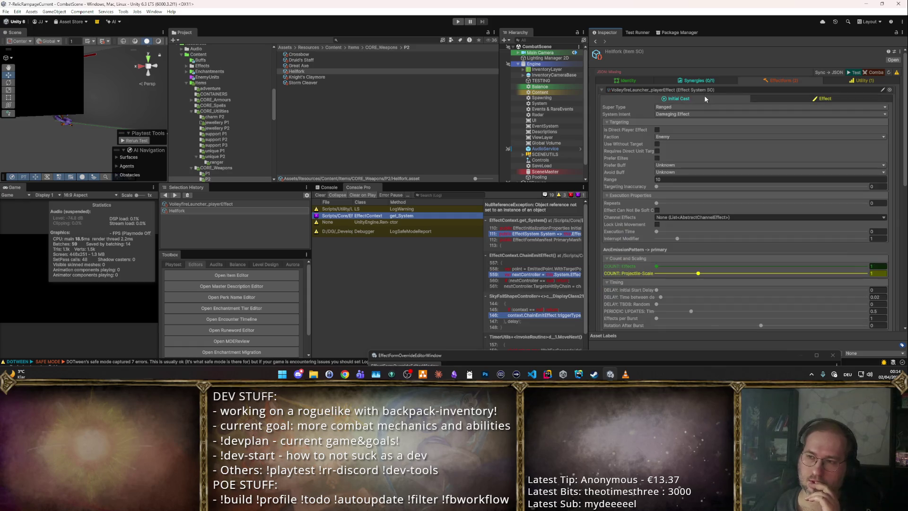
# Set Hellfork's rarity to Unique and launch a combat test.
pyautogui.click(640, 79)
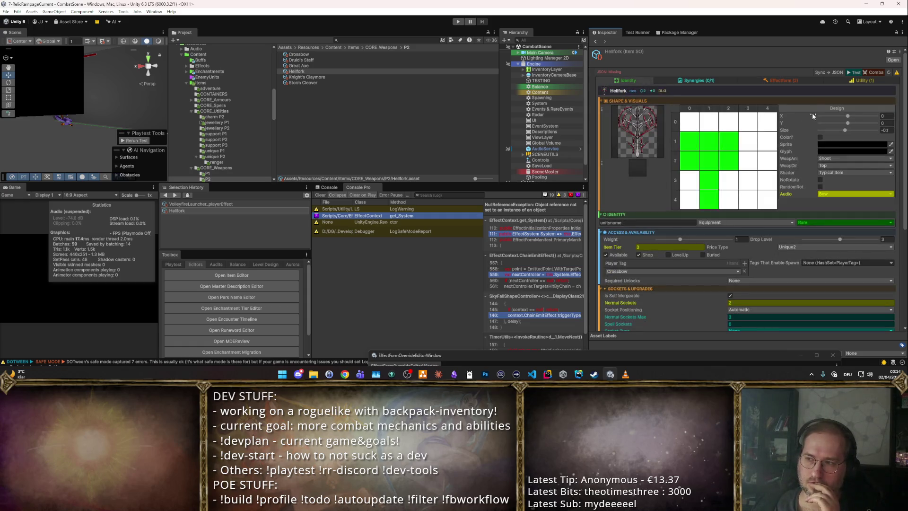
pyautogui.click(817, 225)
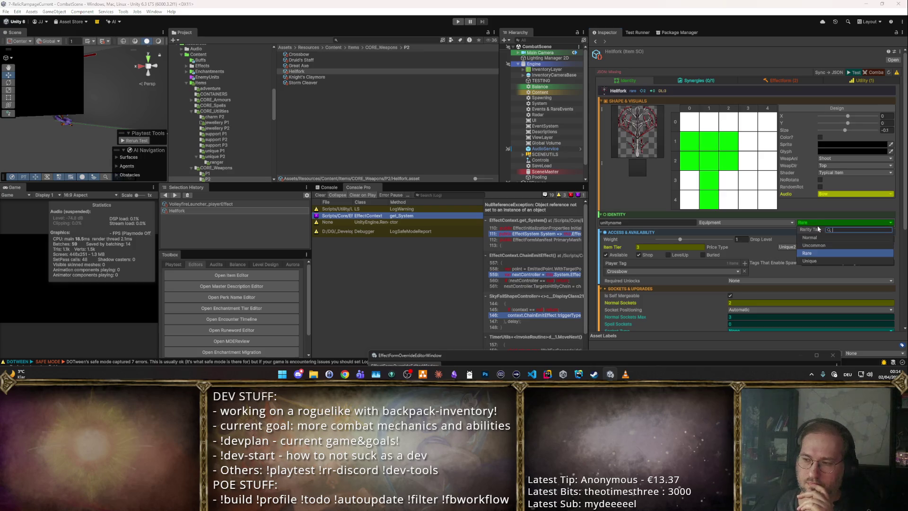
pyautogui.click(818, 262)
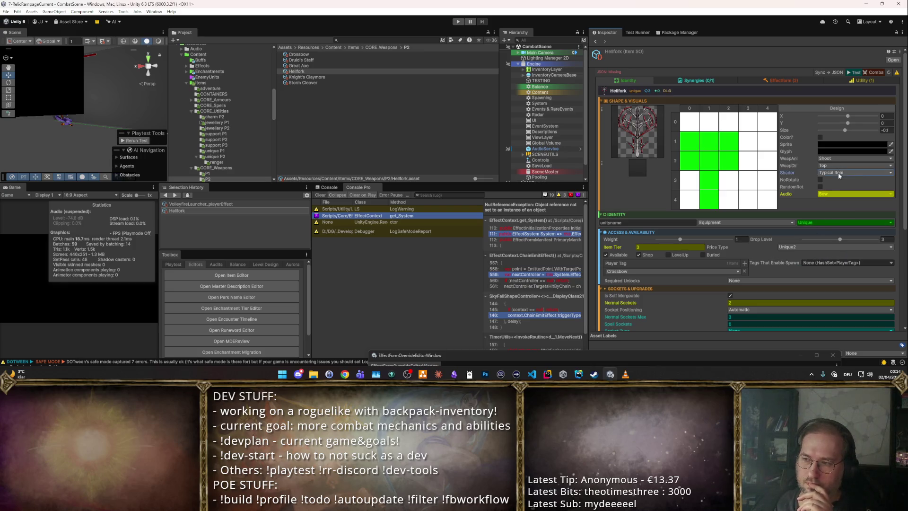
pyautogui.click(866, 72)
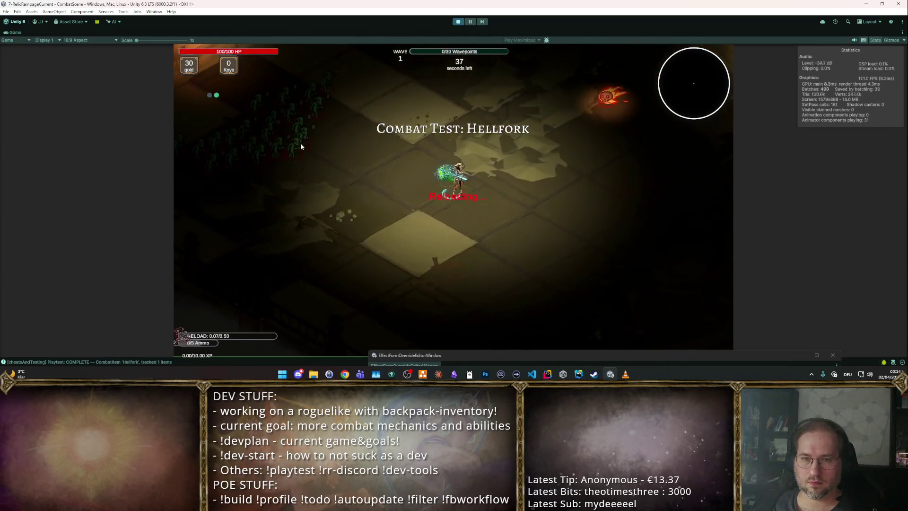
# Shoot the goblin pack with Hellfork while moving across the room.
pyautogui.click(300, 143)
pyautogui.press('d')
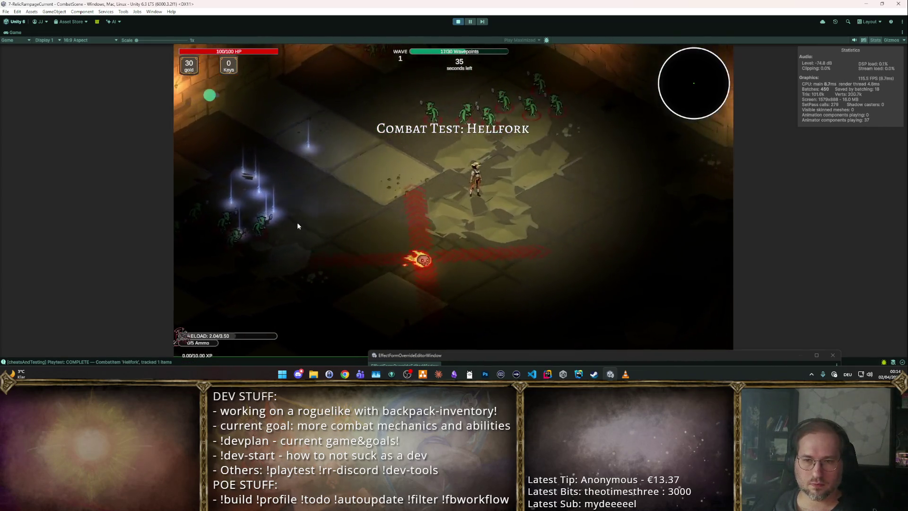
pyautogui.click(398, 68)
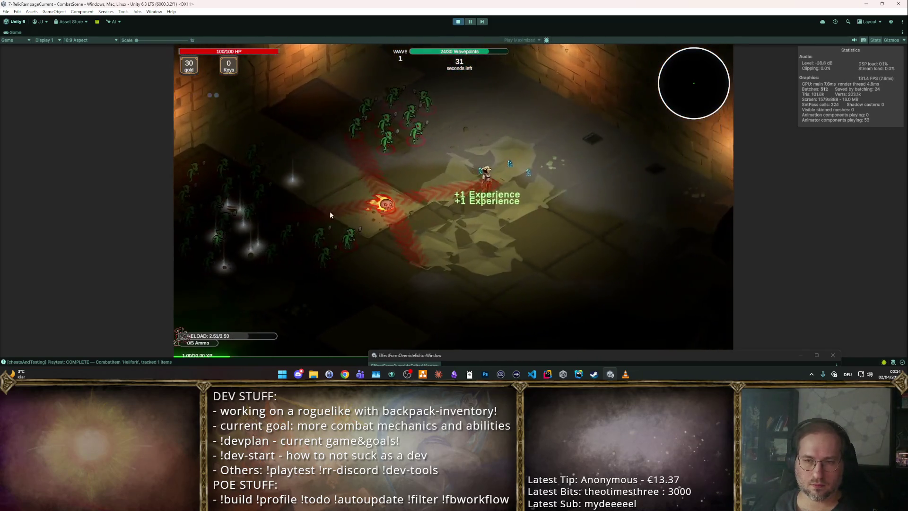
pyautogui.click(239, 151)
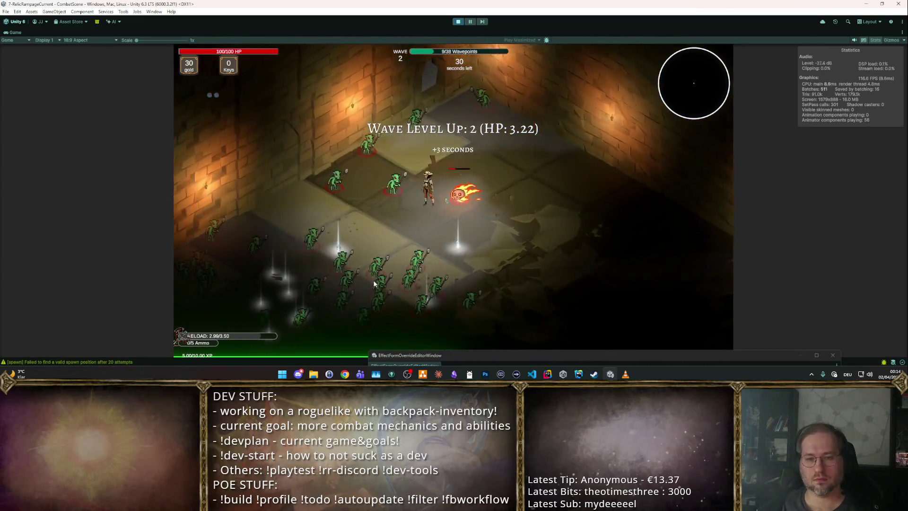
pyautogui.click(424, 243)
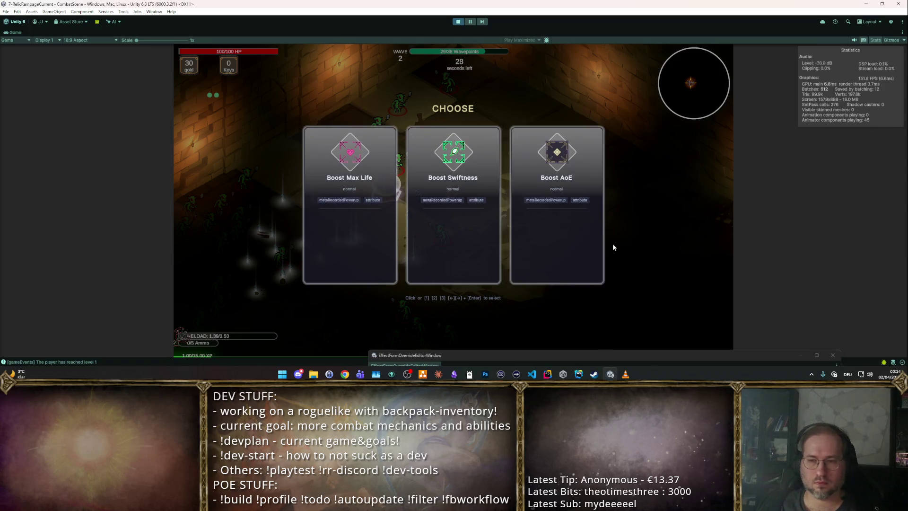
# Take the Boost AoE and Dexterity upgrades, then push through the arena into the goblins.
pyautogui.press('3')
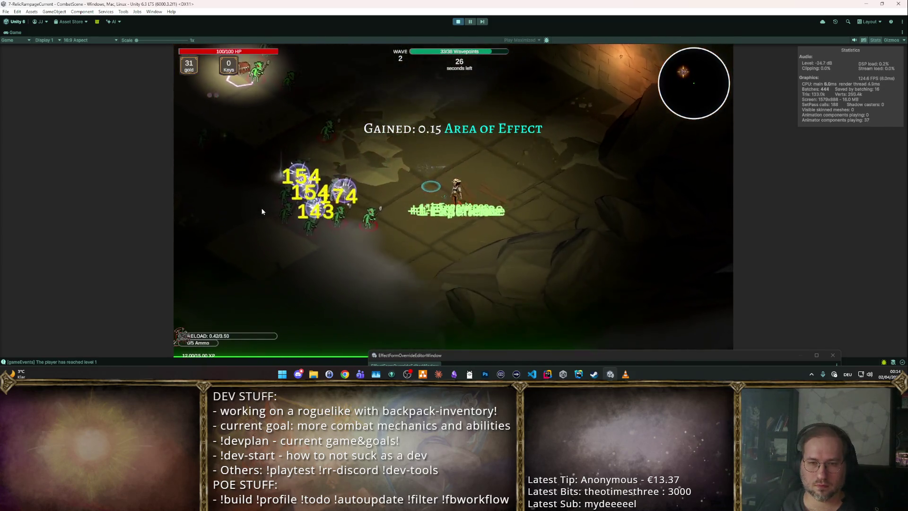
pyautogui.click(364, 214)
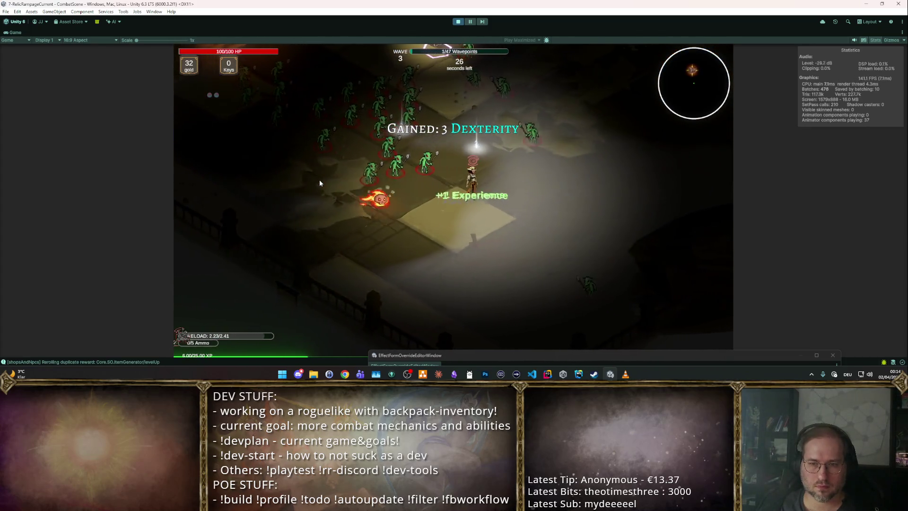
pyautogui.press('w')
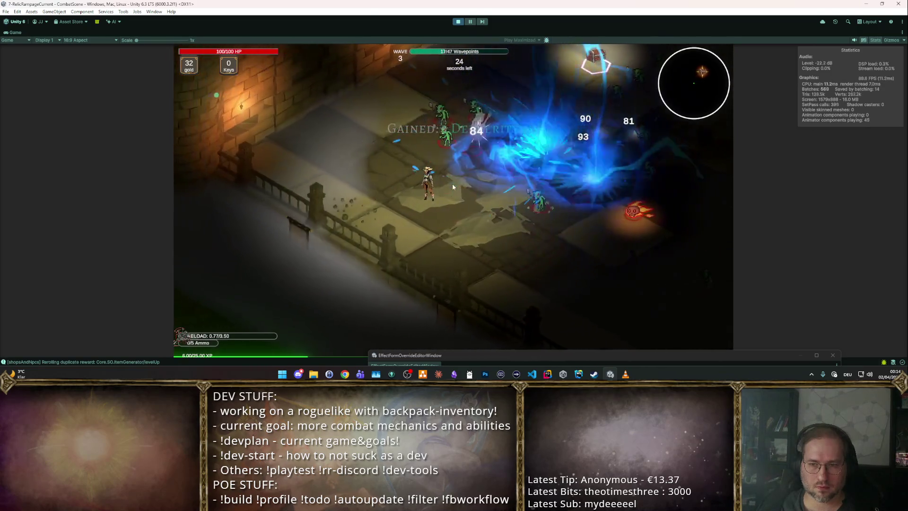
pyautogui.press('d')
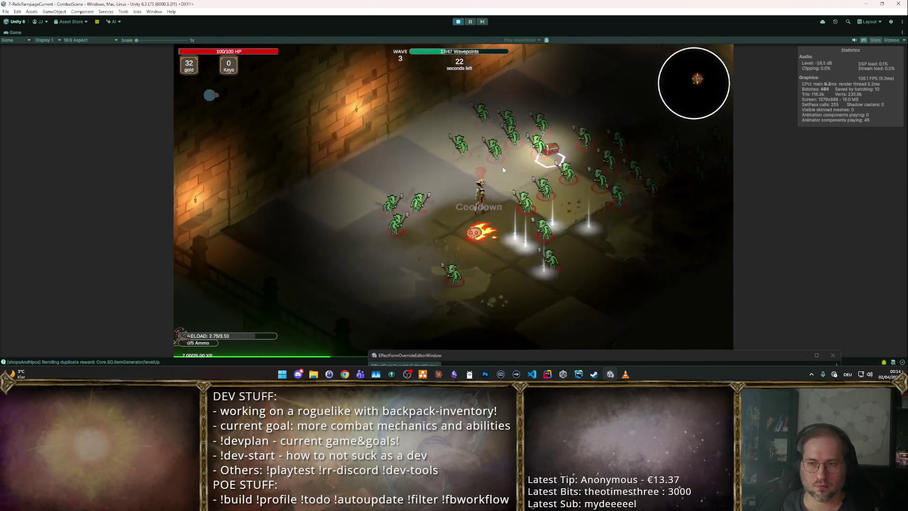
pyautogui.press('w')
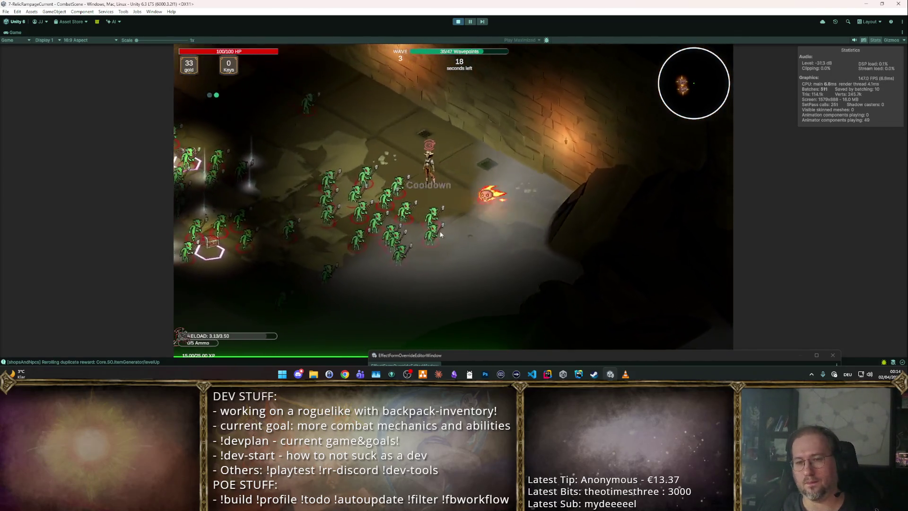
pyautogui.press('d')
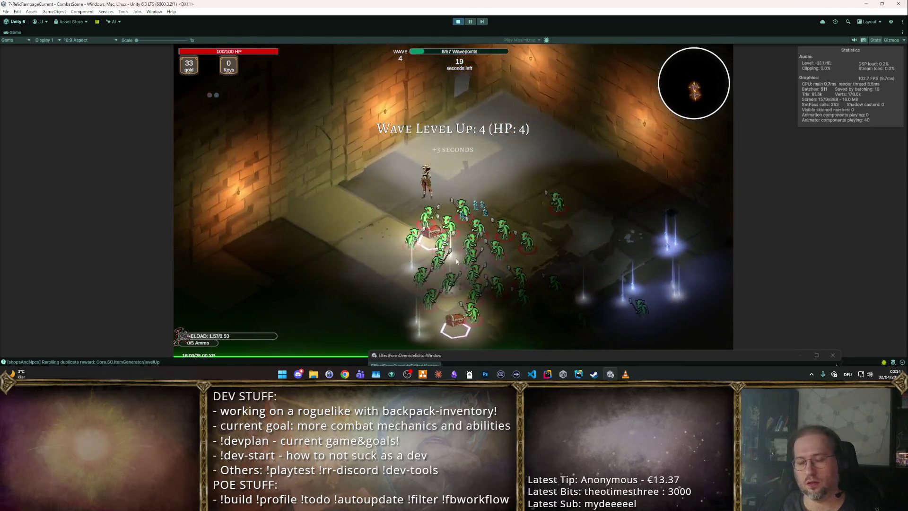
pyautogui.press('s')
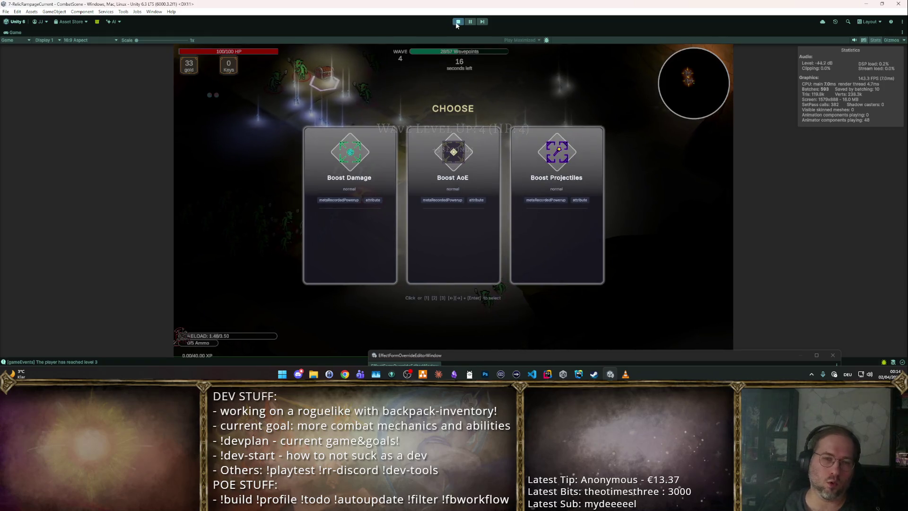
# Stop the playtest, deselect Hellfork, and switch to the web browser.
pyautogui.hotkey('ctrl', 'p')
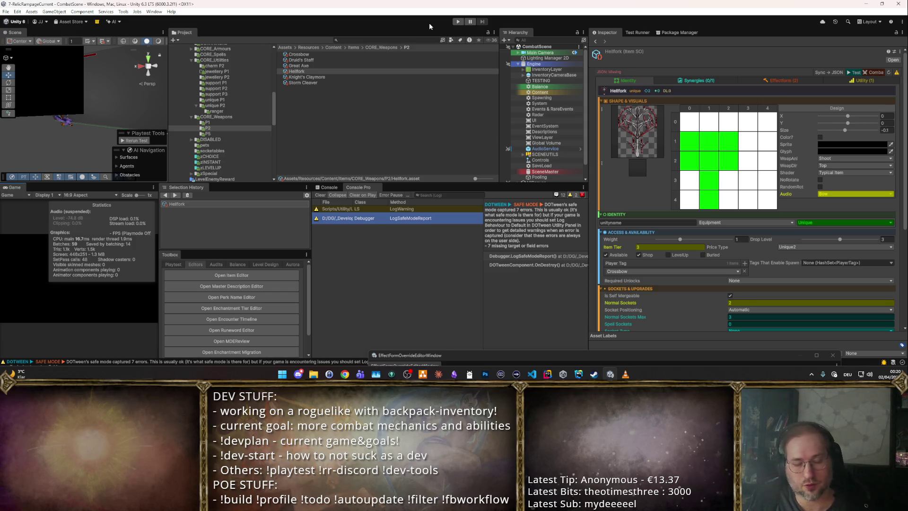
pyautogui.click(470, 114)
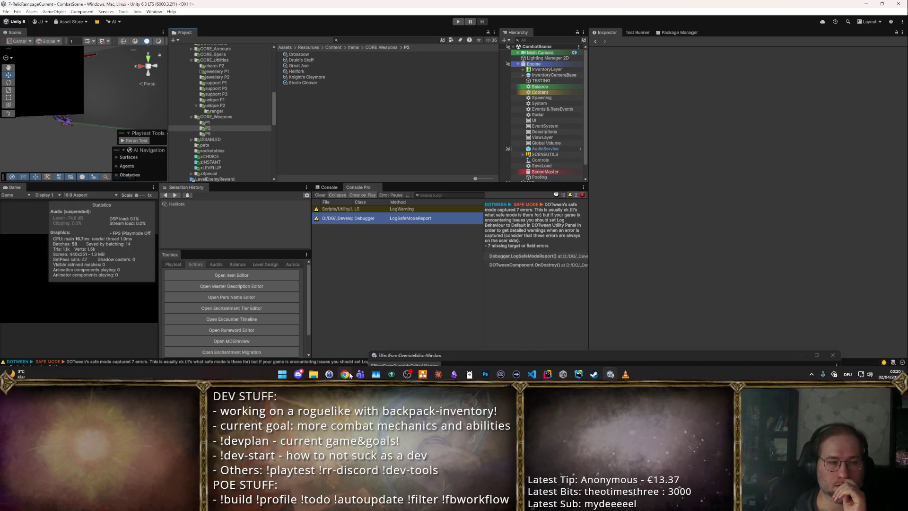
pyautogui.click(345, 375)
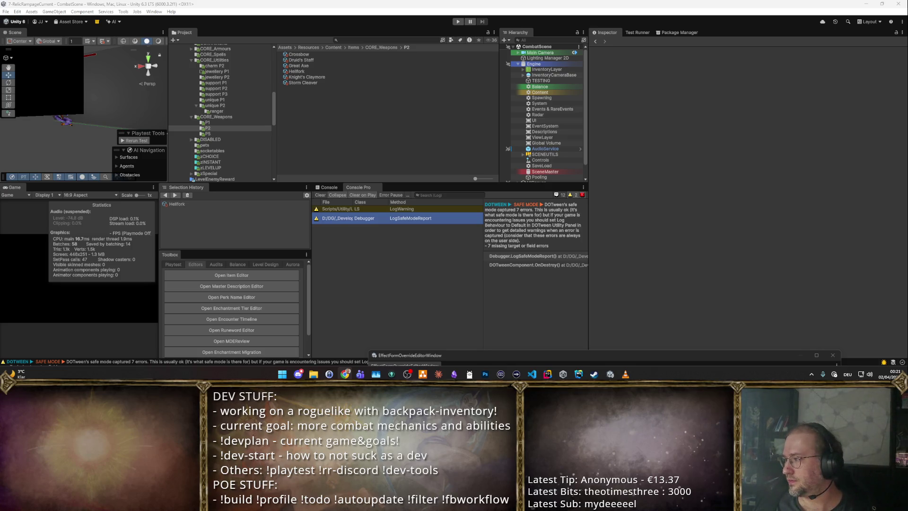
pyautogui.hotkey('alt', 'Tab')
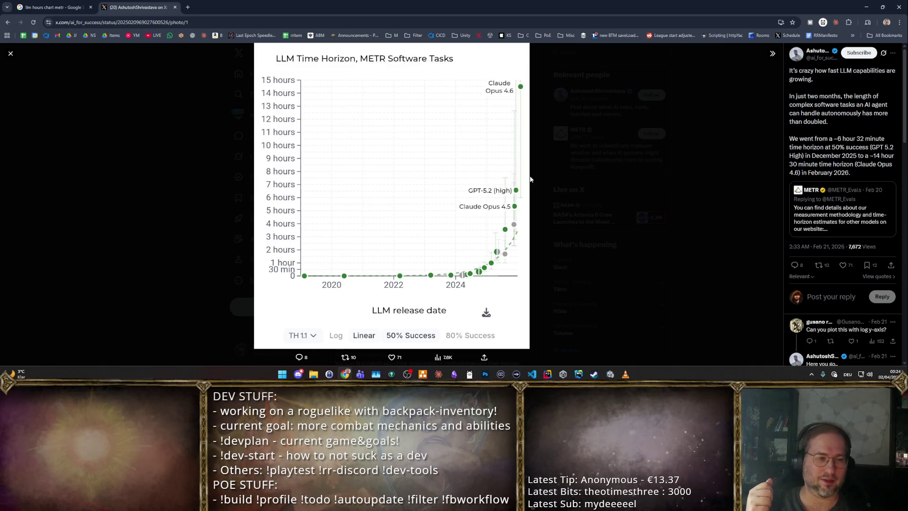
# Drag the browser window aside to reveal the Unity editor.
pyautogui.moveTo(717, 4)
pyautogui.mouseDown()
pyautogui.moveTo(696, 107)
pyautogui.moveTo(907, 108)
pyautogui.mouseUp()
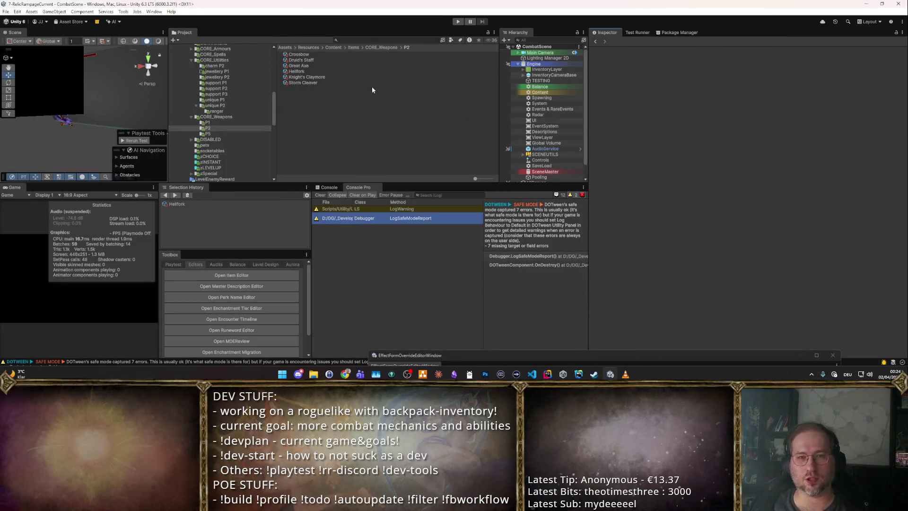
# Show Hellfork's synergies and weapon module settings, then start a playtest.
pyautogui.click(384, 71)
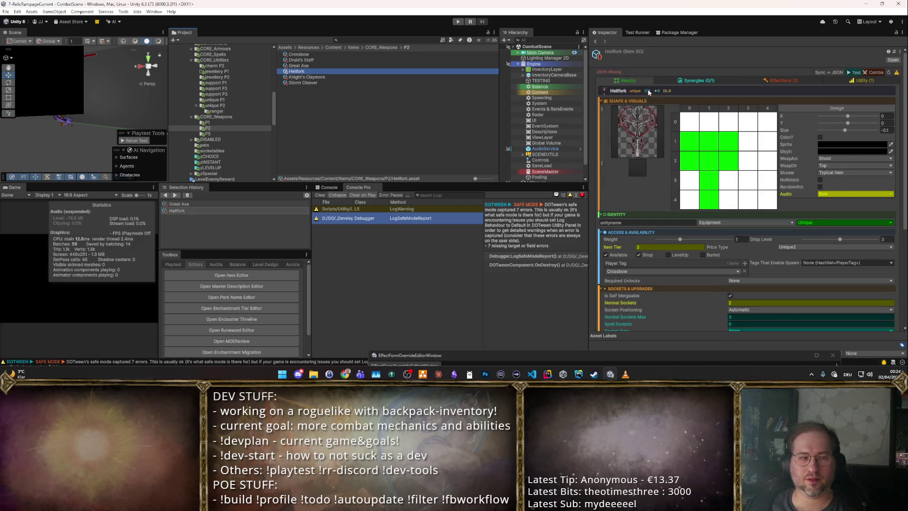
pyautogui.click(716, 84)
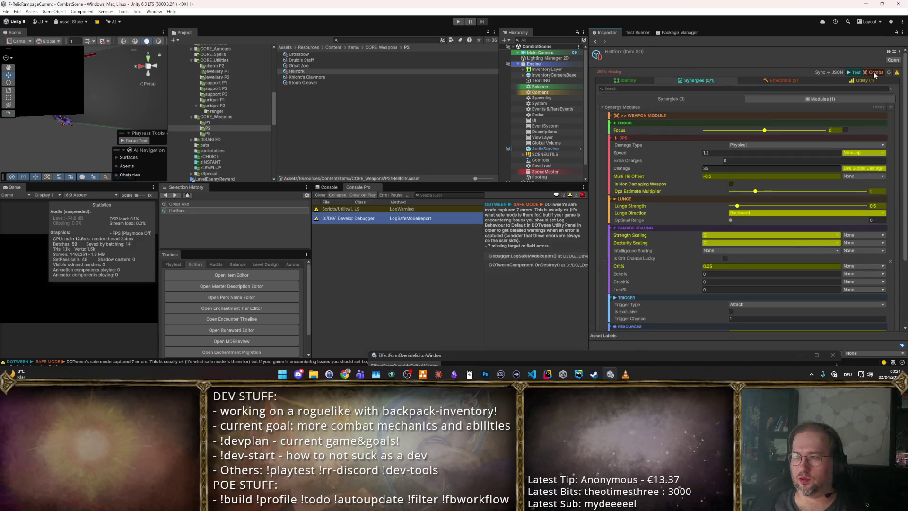
pyautogui.hotkey('ctrl', 'p')
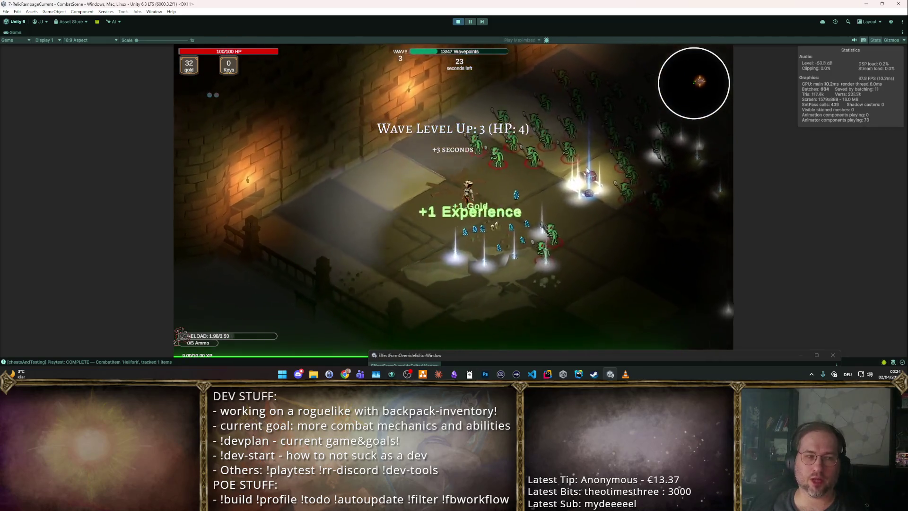
# Pick the Ability Quantity and Boost Wisdom upgrades, then stop the playtest.
pyautogui.click(548, 161)
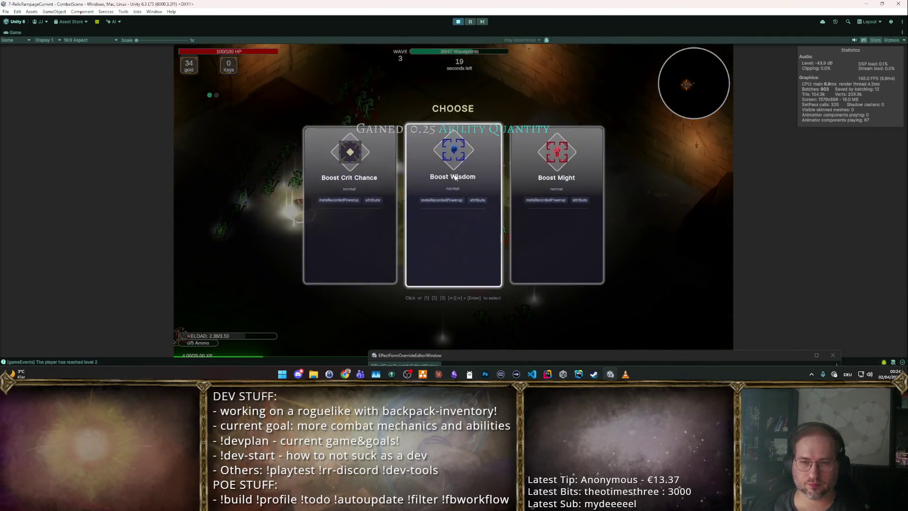
pyautogui.click(412, 181)
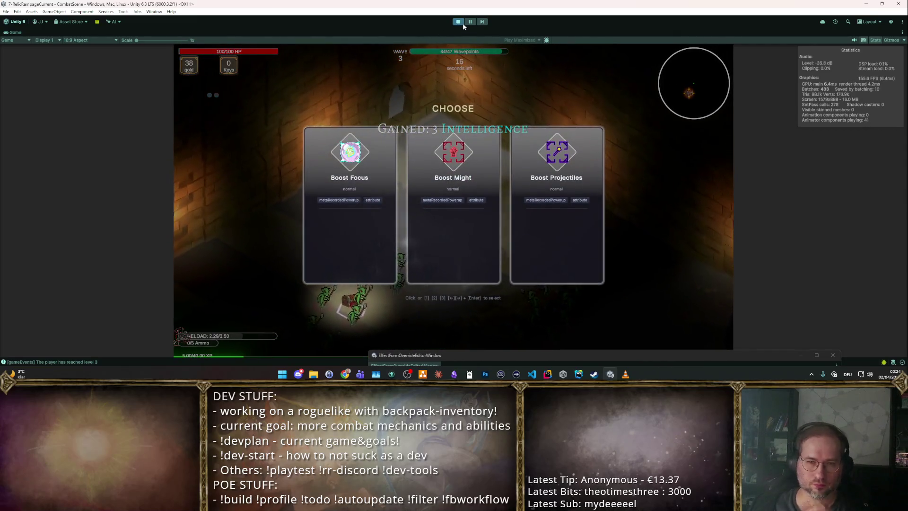
pyautogui.hotkey('ctrl', 'p')
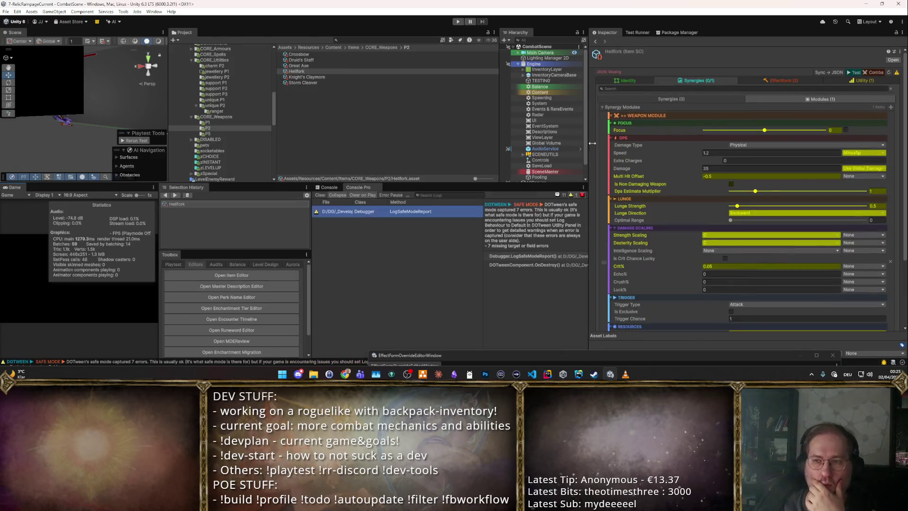
# Add a PassiveSynergy to Hellfork that targets the Ammo_Count stat.
pyautogui.scroll(-3, 742, 228)
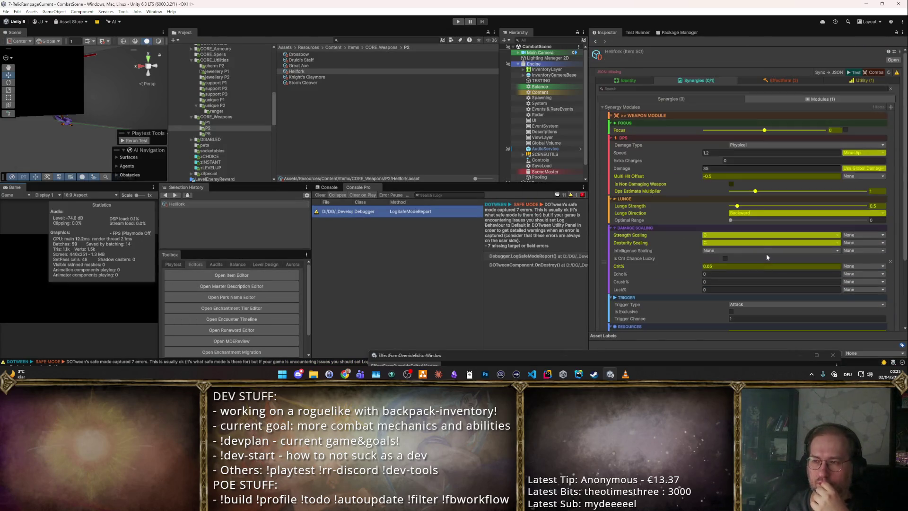
pyautogui.scroll(3, 787, 111)
pyautogui.scroll(2, 787, 111)
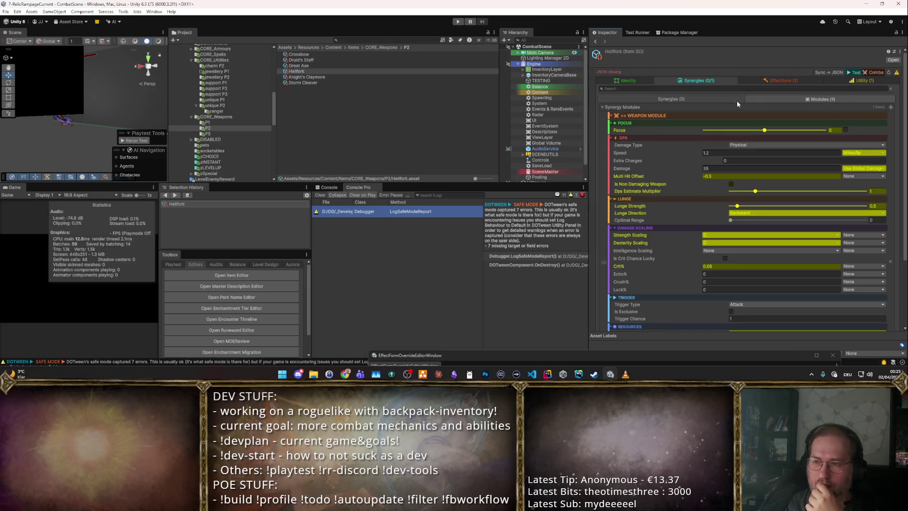
pyautogui.click(710, 99)
pyautogui.click(895, 115)
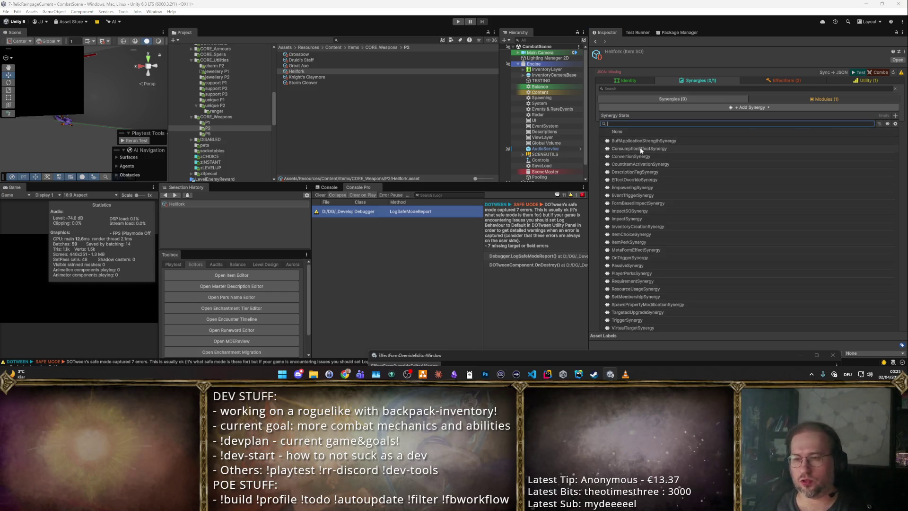
pyautogui.write('passive')
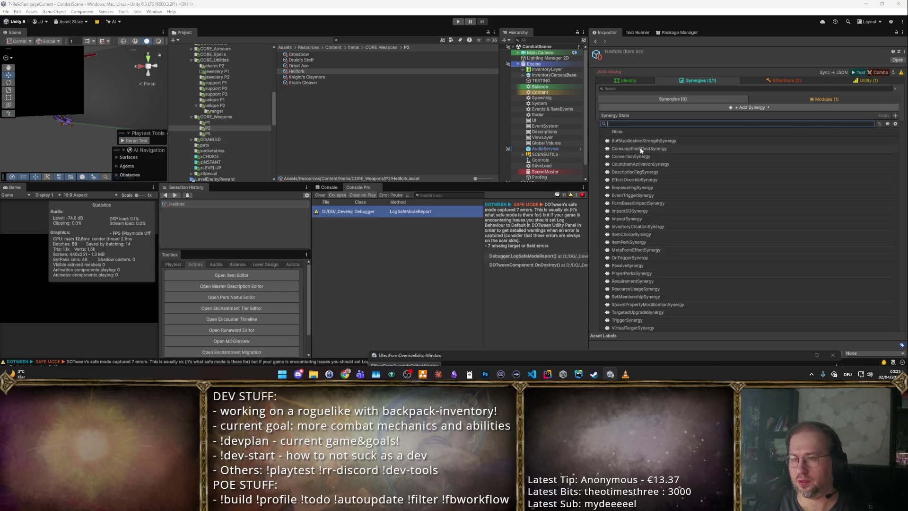
pyautogui.press('Return')
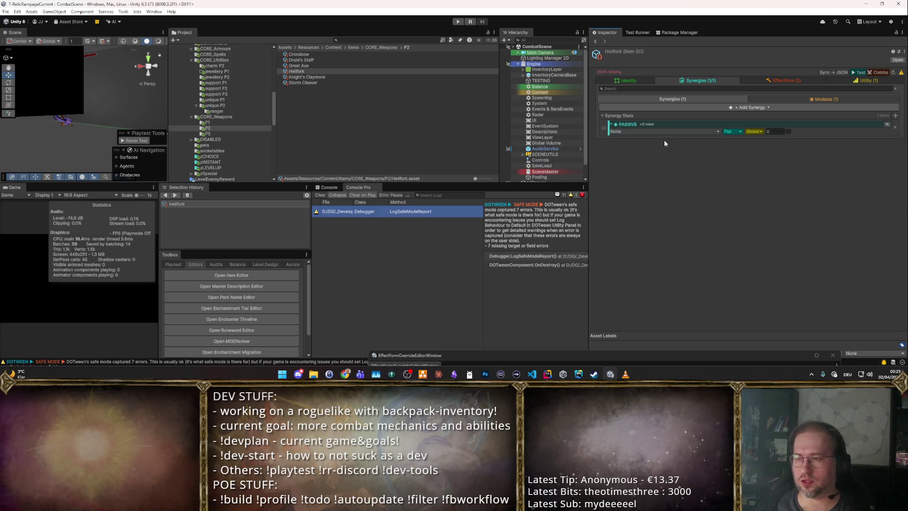
pyautogui.click(691, 132)
pyautogui.write('Ar')
pyautogui.press('Down')
pyautogui.press('Return')
# Make the passive a Local-scope Increase with a value of 0.5.
pyautogui.click(755, 131)
pyautogui.click(762, 144)
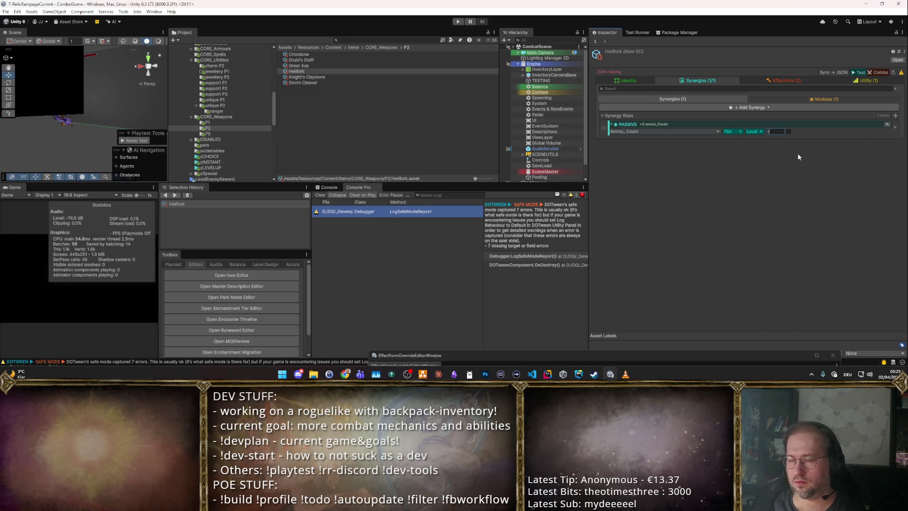
pyautogui.click(756, 131)
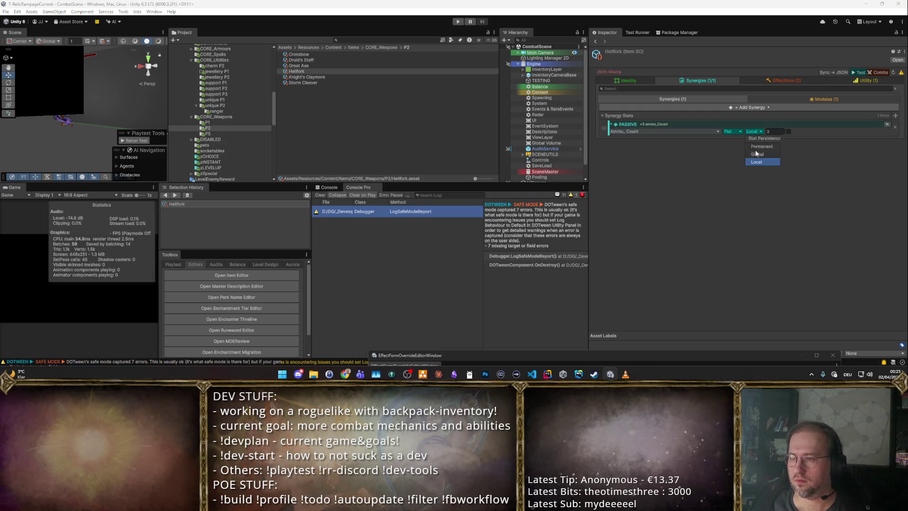
pyautogui.click(761, 154)
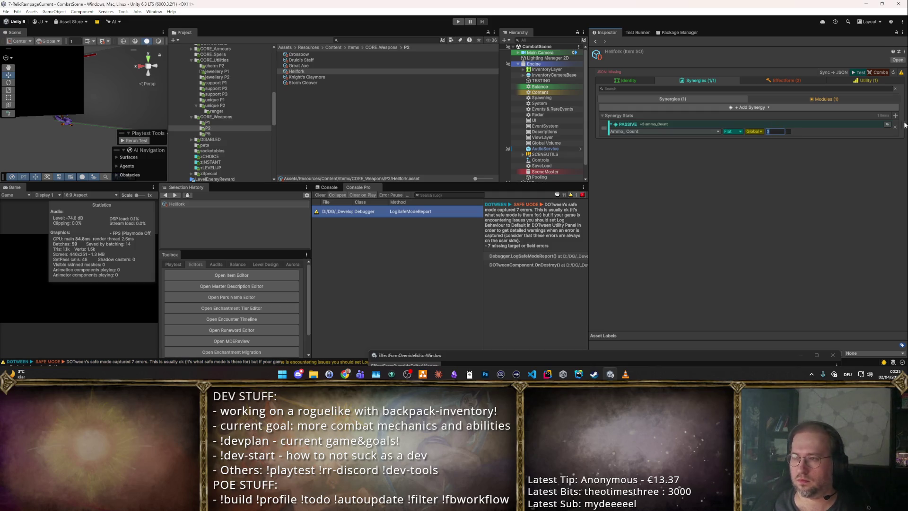
pyautogui.click(753, 132)
pyautogui.click(756, 151)
pyautogui.click(732, 132)
pyautogui.click(745, 150)
pyautogui.click(775, 131)
pyautogui.write('1')
pyautogui.press('BackSpace')
pyautogui.write('0.5')
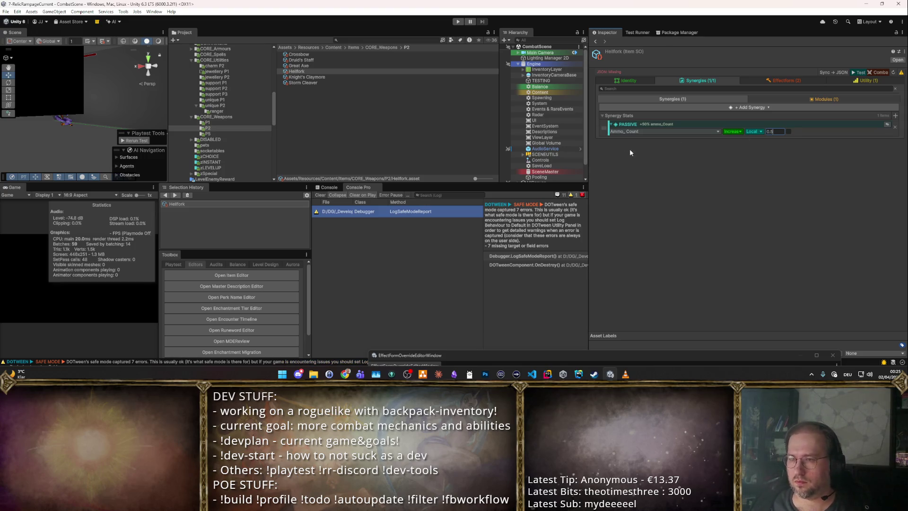
# Attach an ItemSynergyRequirements block to the passive synergy.
pyautogui.click(888, 125)
pyautogui.click(776, 140)
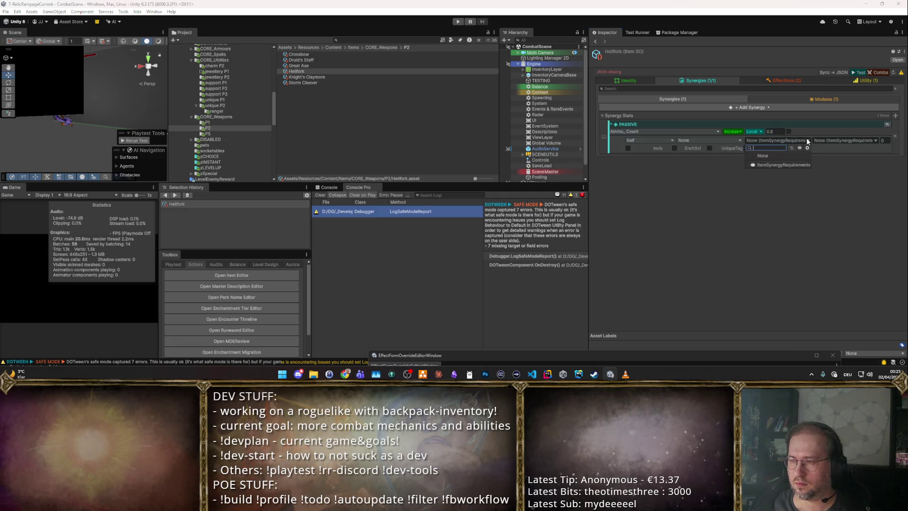
pyautogui.click(757, 149)
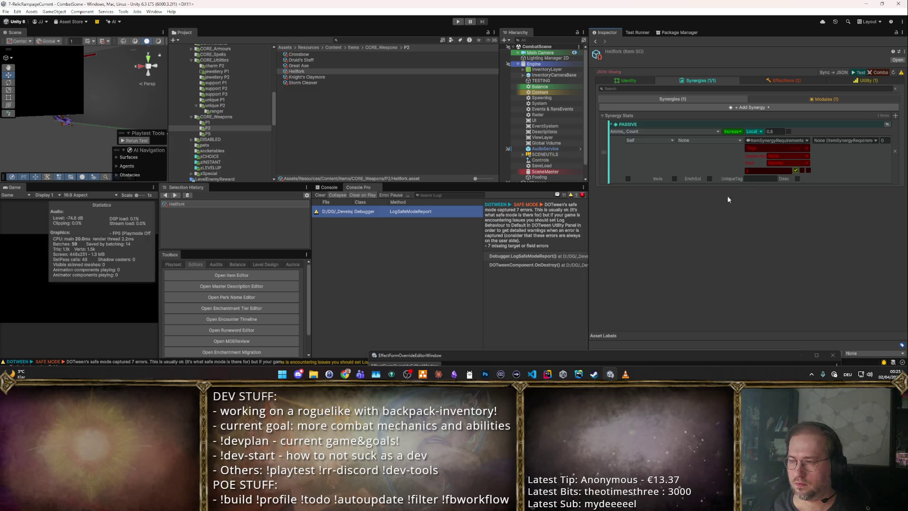
# Check the weapon module and Knight's Claymore, then reopen Hellfork's full item settings.
pyautogui.click(776, 99)
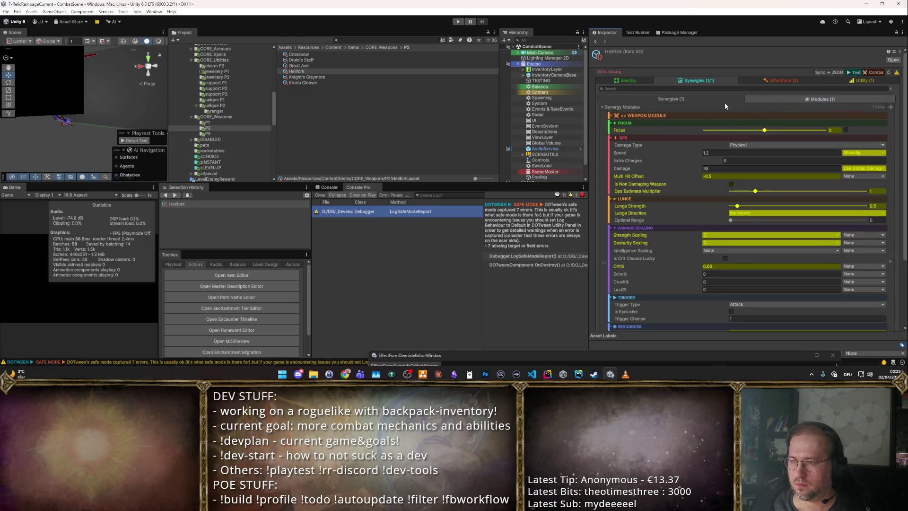
pyautogui.click(729, 99)
pyautogui.click(379, 76)
pyautogui.click(359, 71)
pyautogui.click(794, 172)
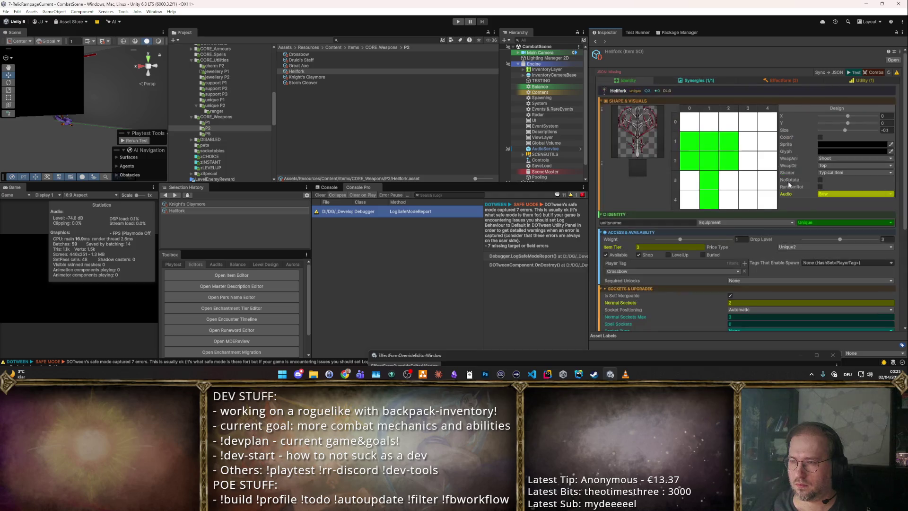
# Review Hellfork's Identity settings and the Effectform Initial Cast settings, then return to Synergies.
pyautogui.scroll(-4, 751, 188)
pyautogui.scroll(-2, 755, 207)
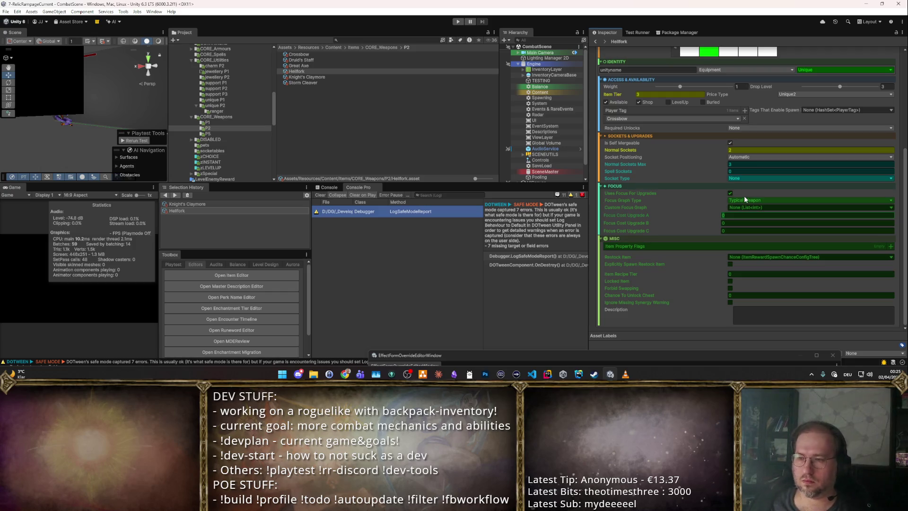
pyautogui.scroll(5, 719, 180)
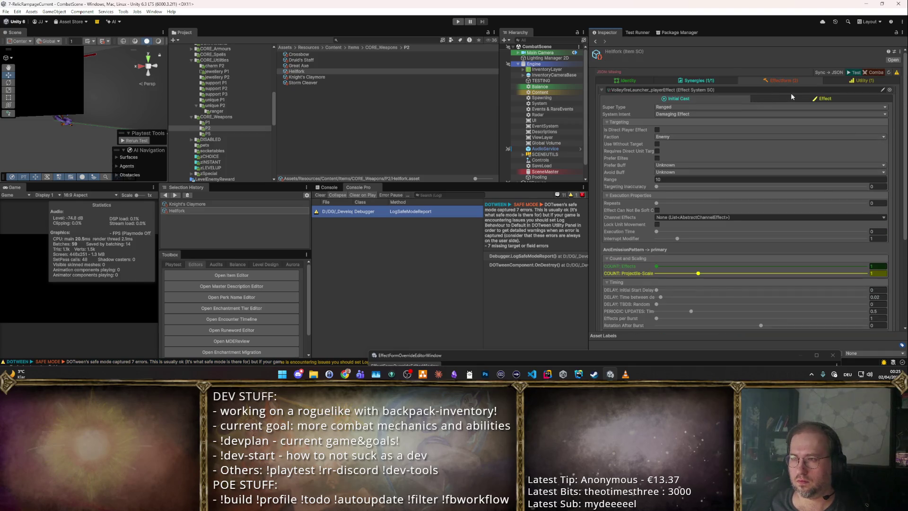
pyautogui.click(791, 98)
pyautogui.click(744, 97)
pyautogui.scroll(-5, 753, 189)
pyautogui.scroll(5, 753, 186)
pyautogui.click(723, 78)
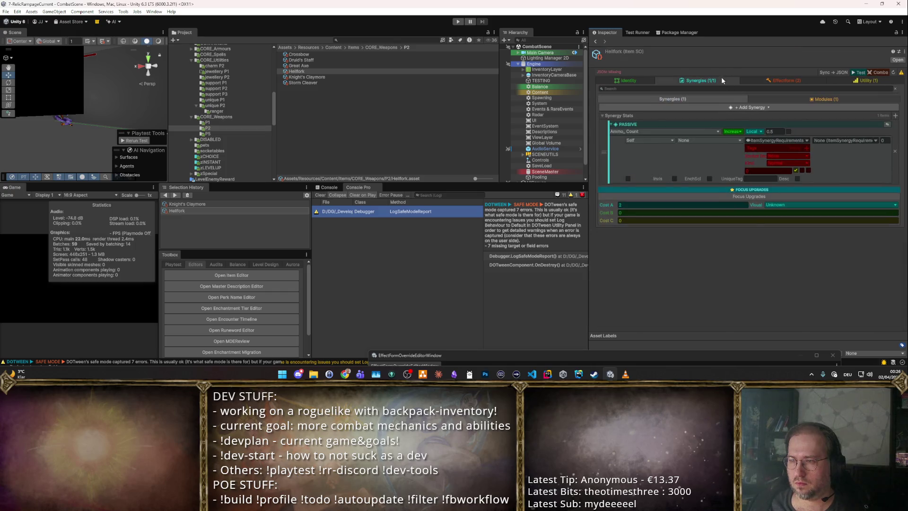
# Set the Cost A focus upgrade's visual to Ammo.
pyautogui.click(789, 205)
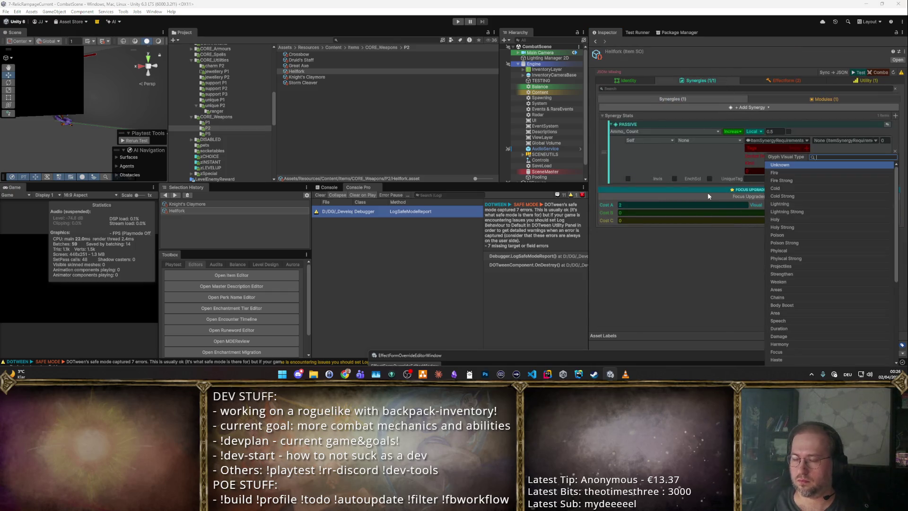
pyautogui.write('ammo')
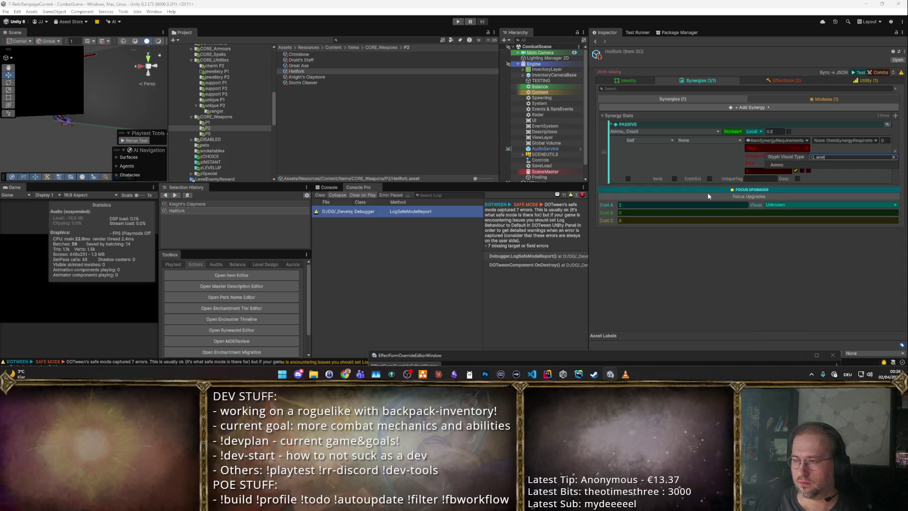
pyautogui.press('Return')
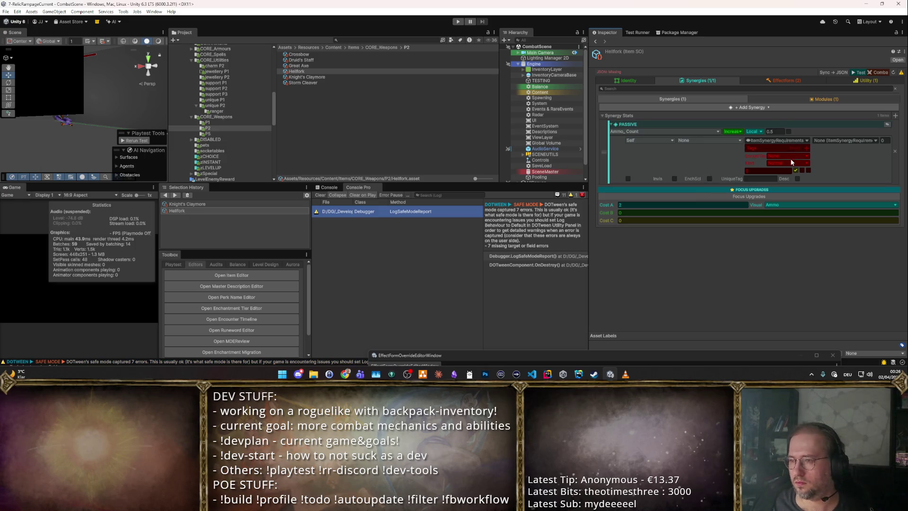
pyautogui.click(707, 203)
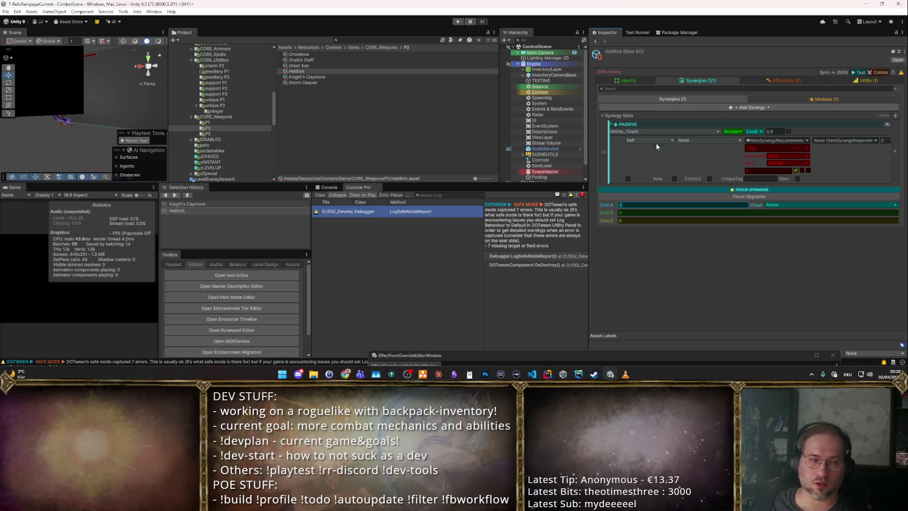
# Change the Ammo_Count passive from Increase to a Flat bonus of 2.
pyautogui.click(768, 132)
pyautogui.click(738, 132)
pyautogui.click(732, 148)
pyautogui.click(784, 131)
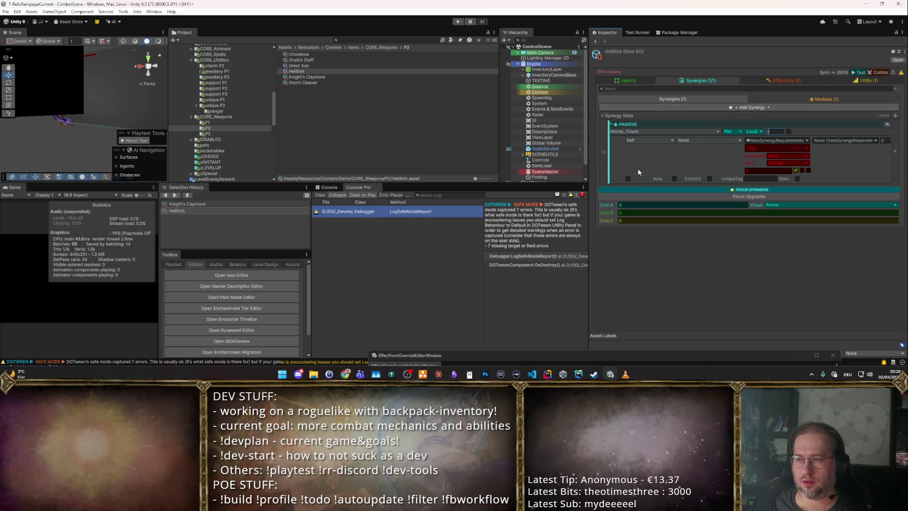
pyautogui.click(626, 282)
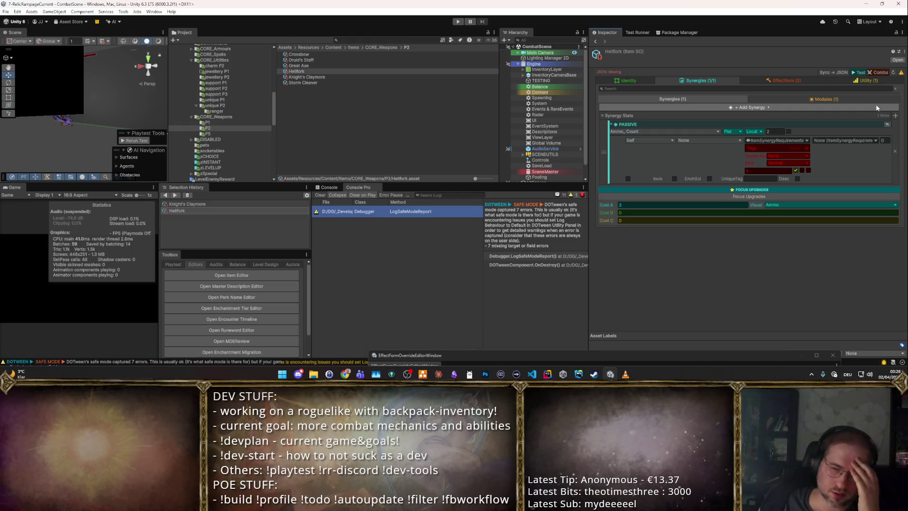
# Open the synergy type list from Synergy Stats' + Add Synergy button.
pyautogui.click(896, 116)
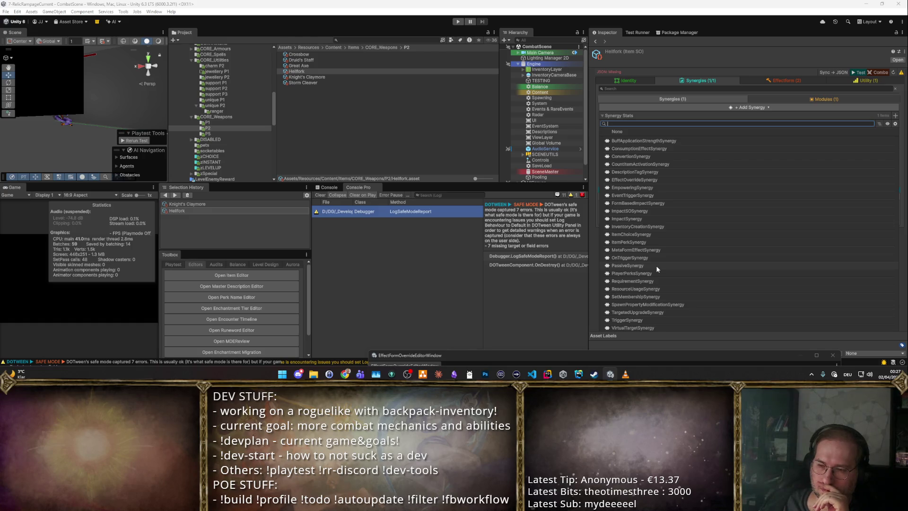
# Add a second passive synergy on G Projectile Splits with item synergy requirements.
pyautogui.click(656, 265)
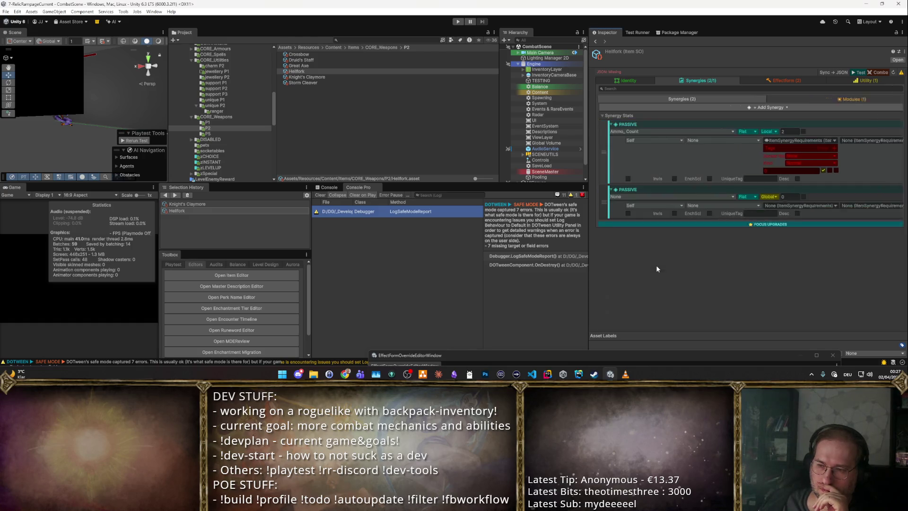
pyautogui.click(697, 195)
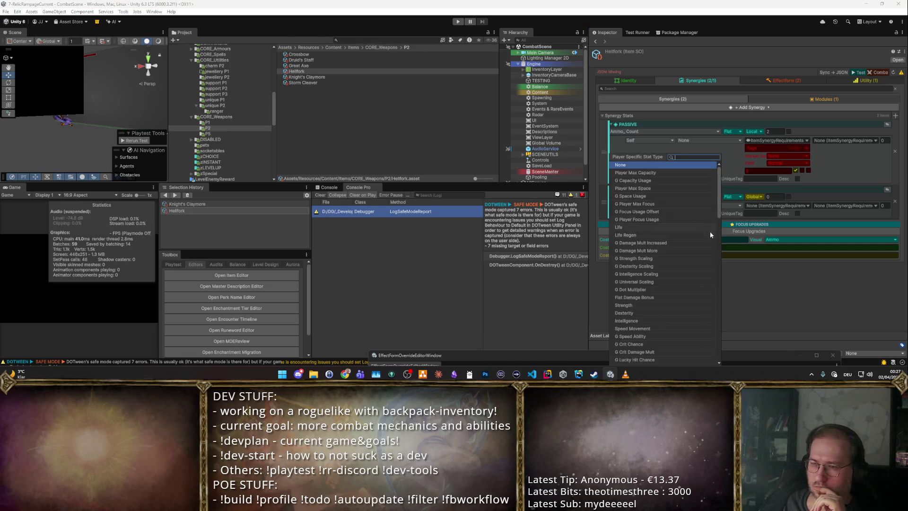
pyautogui.scroll(-5, 700, 241)
pyautogui.scroll(-5, 689, 243)
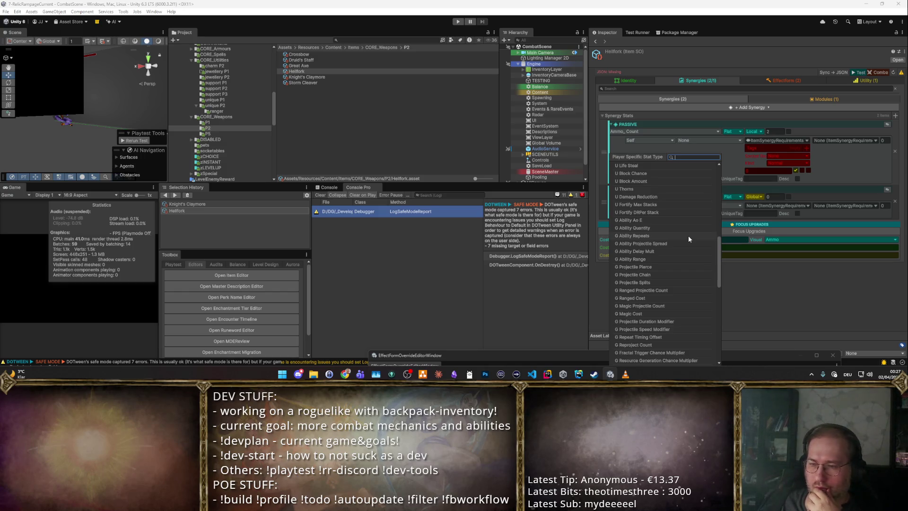
pyautogui.click(655, 282)
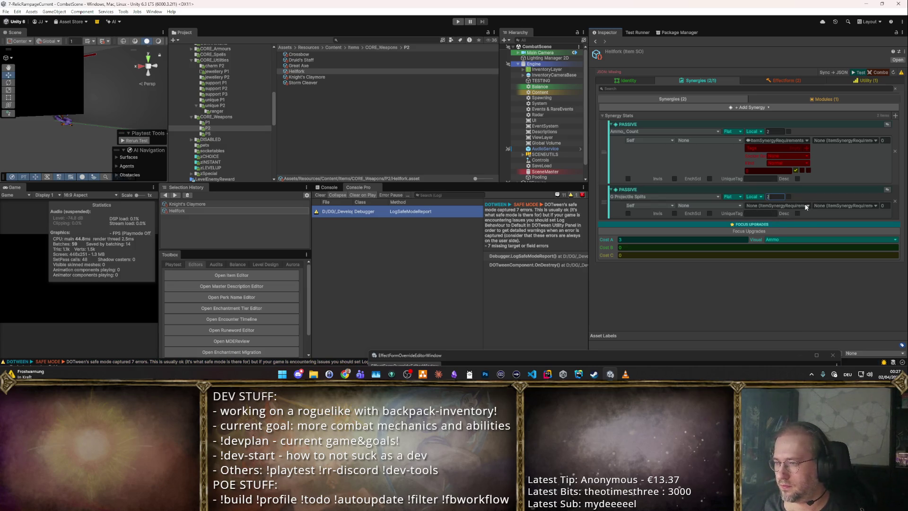
pyautogui.click(782, 230)
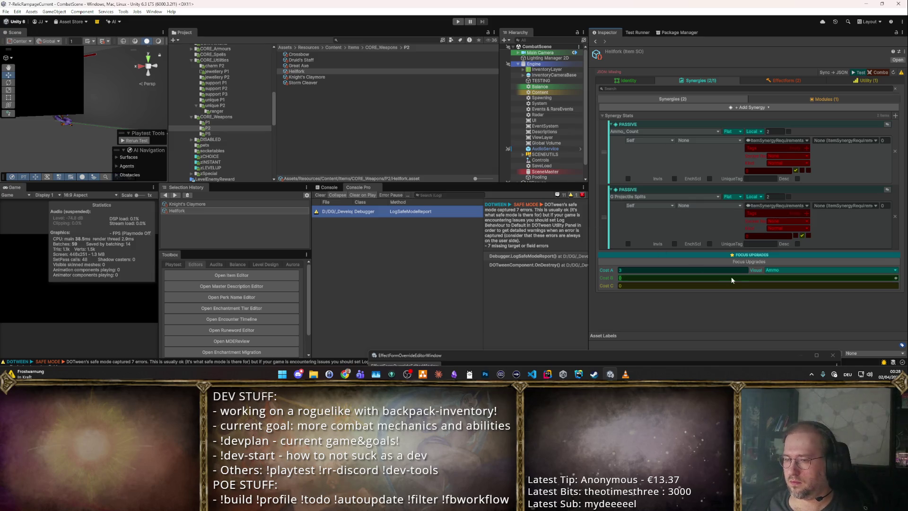
# Set Cost B's focus upgrade visual to Chains and start Play mode to test.
pyautogui.click(786, 277)
pyautogui.write('s')
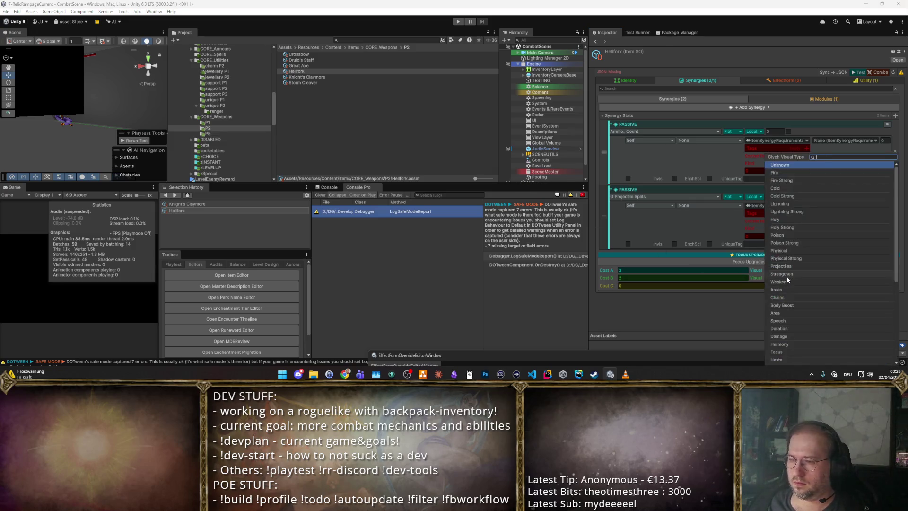
pyautogui.press('BackSpace')
pyautogui.write('Cha')
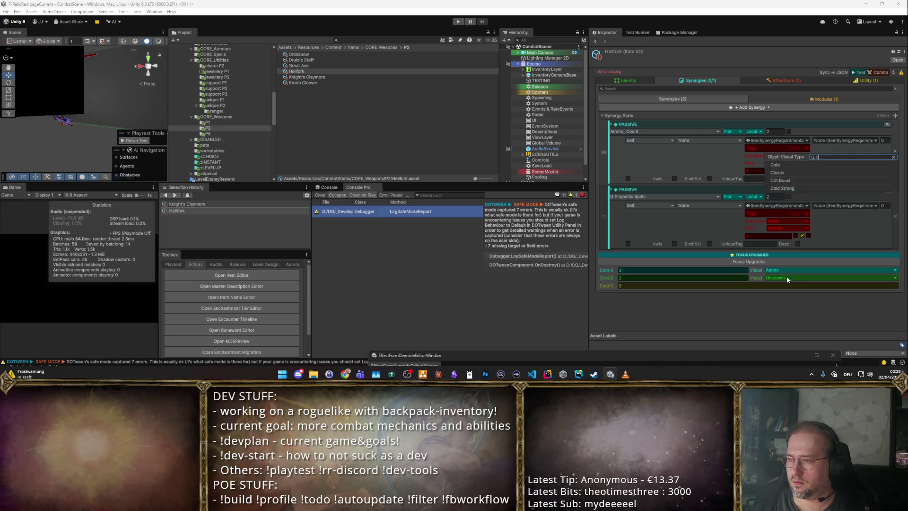
pyautogui.press('Return')
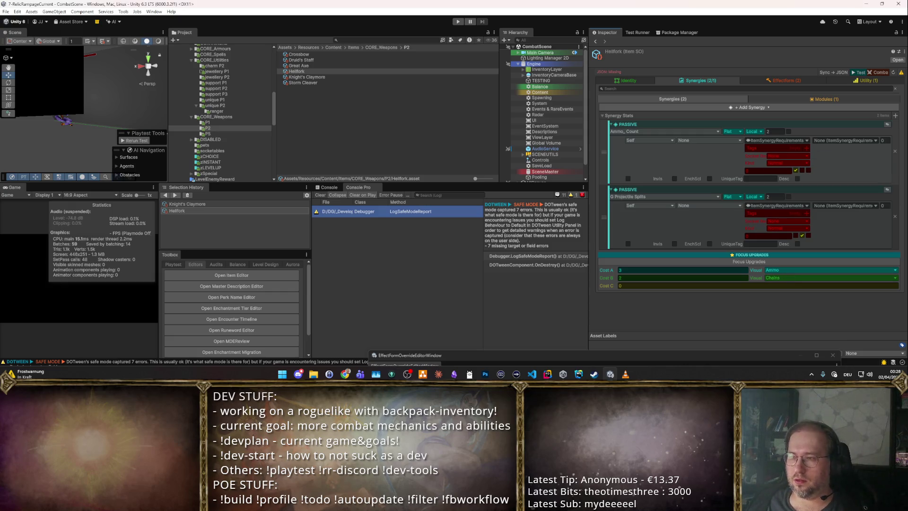
pyautogui.click(859, 72)
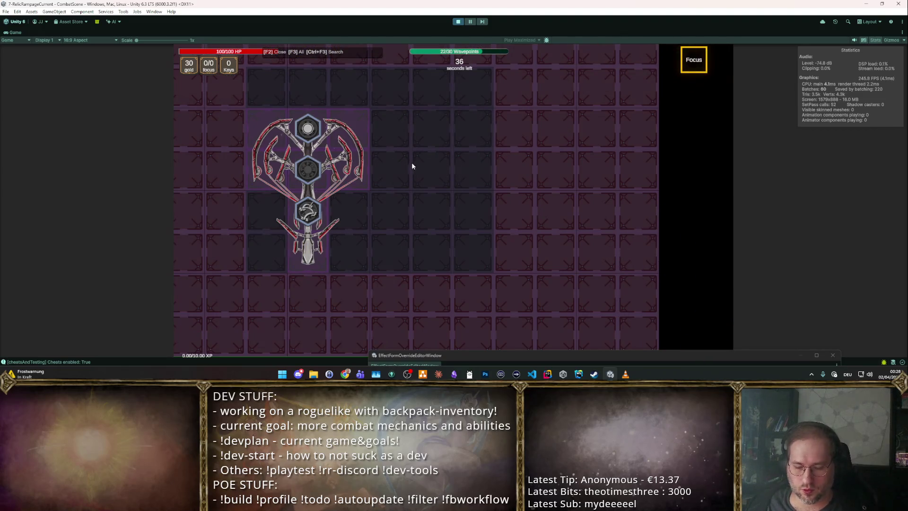
# Allocate Hellfork's second focus upgrade in the playtest, take a level-up card, and stop Play mode.
pyautogui.moveTo(355, 163)
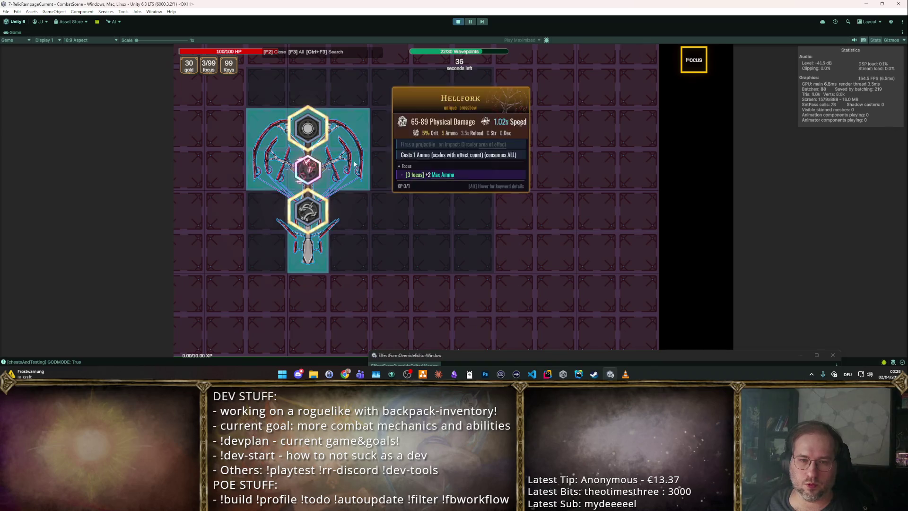
pyautogui.click(317, 218)
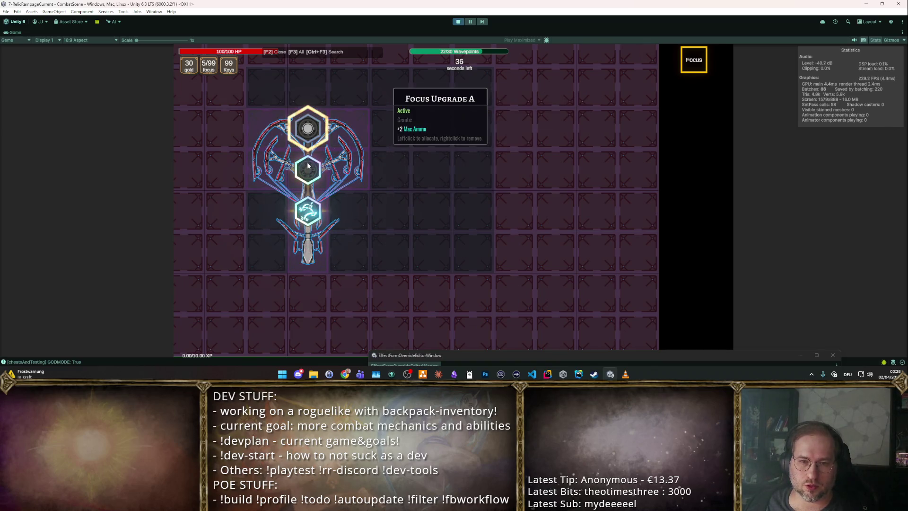
pyautogui.press('F2')
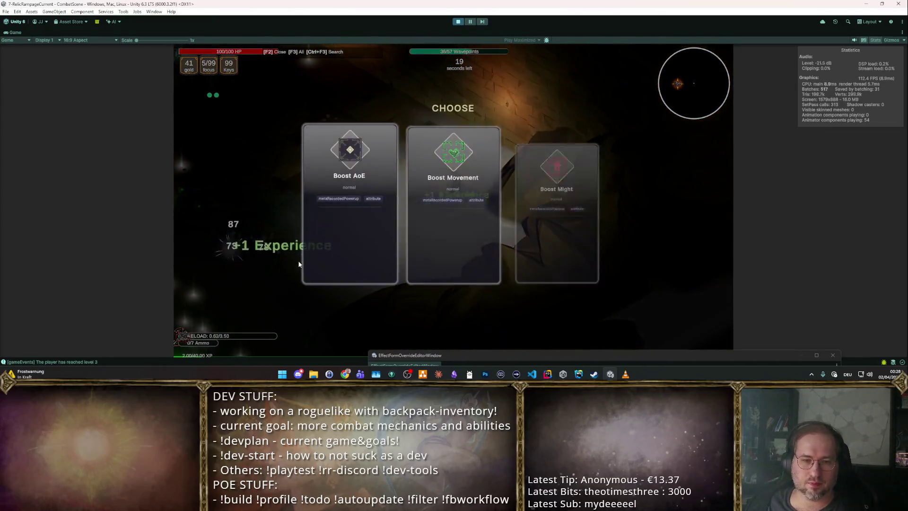
pyautogui.click(538, 200)
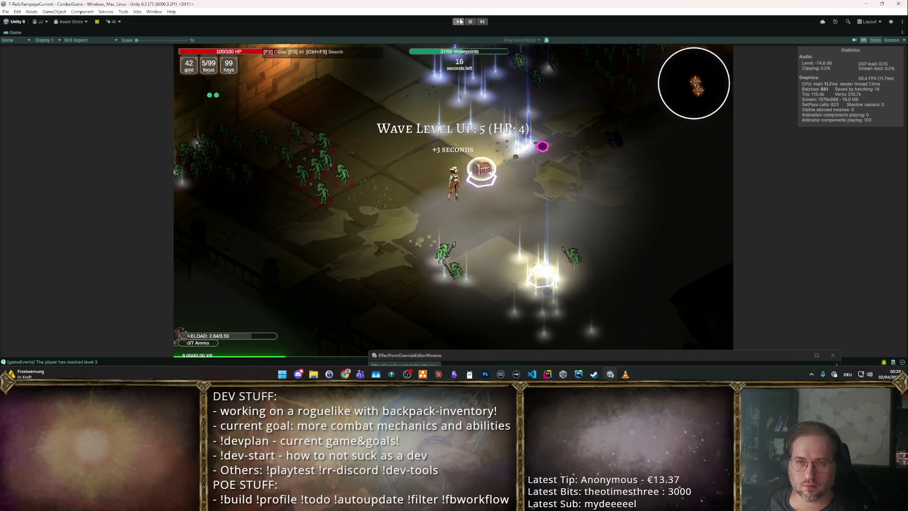
pyautogui.hotkey('ctrl', 'p')
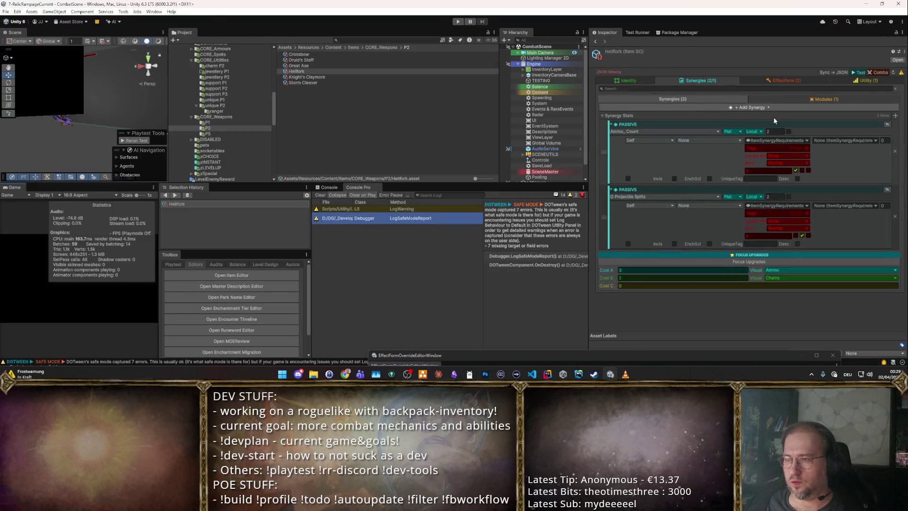
# Lower Max Resource Added in Hellfork's weapon module from 5 to 4, then return to Synergies.
pyautogui.click(808, 99)
pyautogui.scroll(-5, 767, 160)
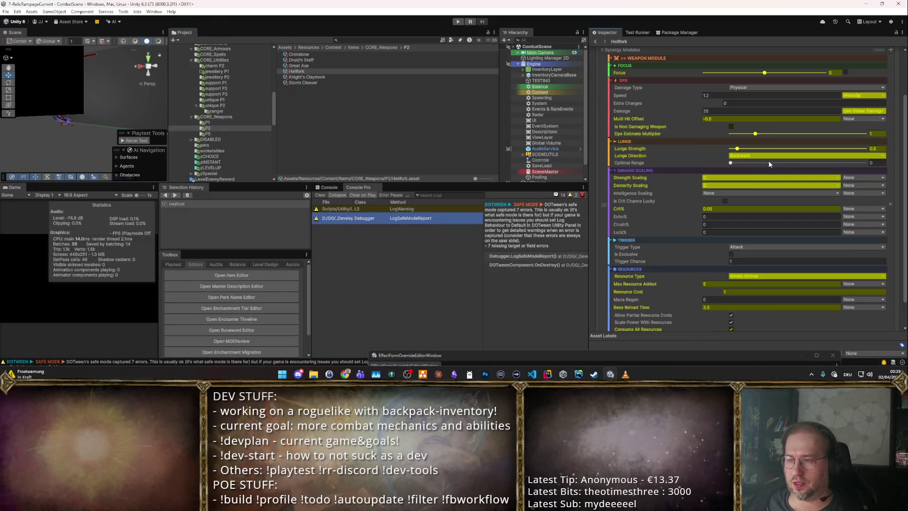
pyautogui.write('4')
pyautogui.scroll(-2, 731, 279)
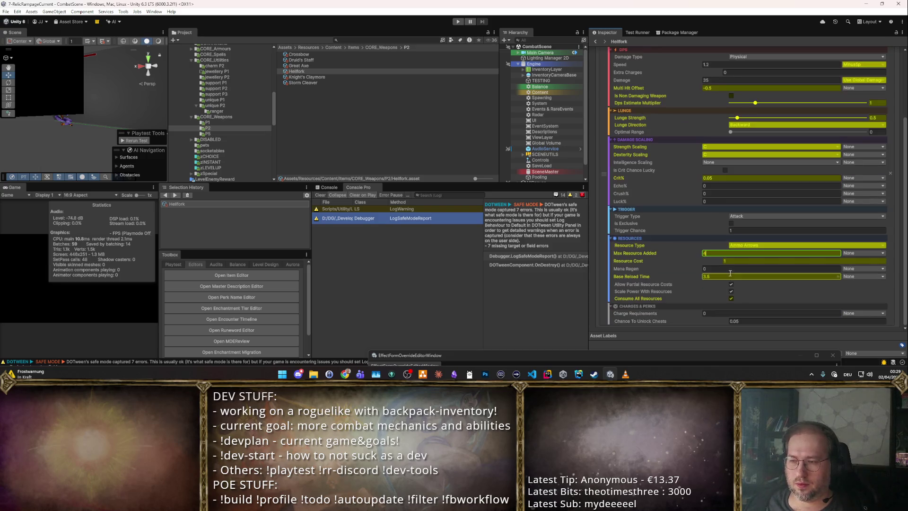
pyautogui.scroll(6, 713, 123)
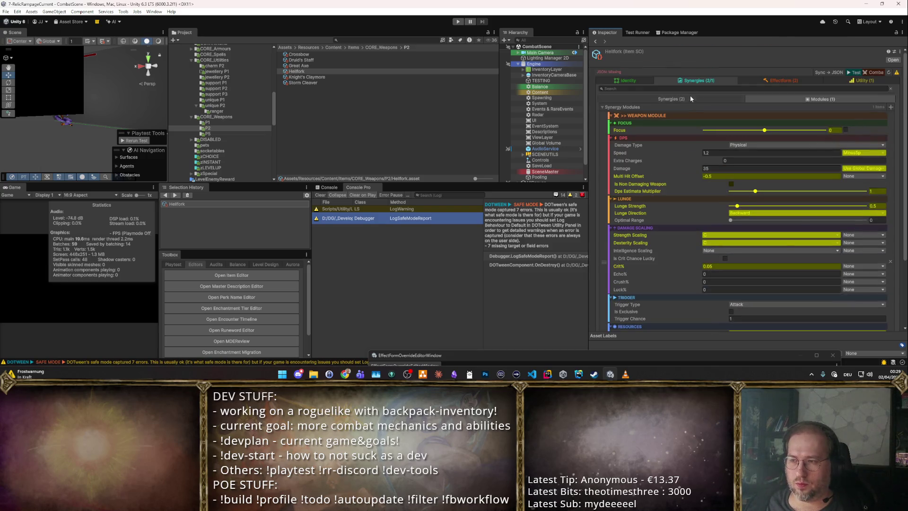
pyautogui.click(690, 97)
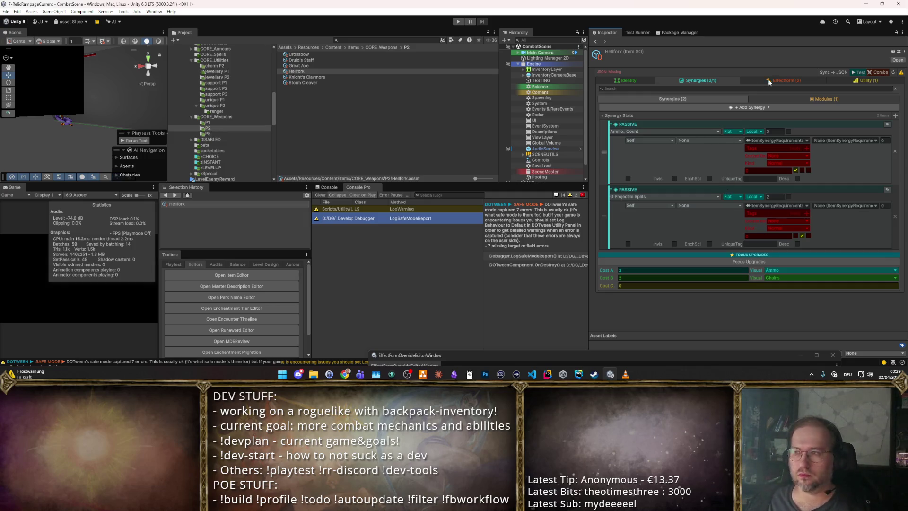
# Restart Play mode and drag the Tempestbinder Badge into the backpack beside Hellfork.
pyautogui.click(876, 72)
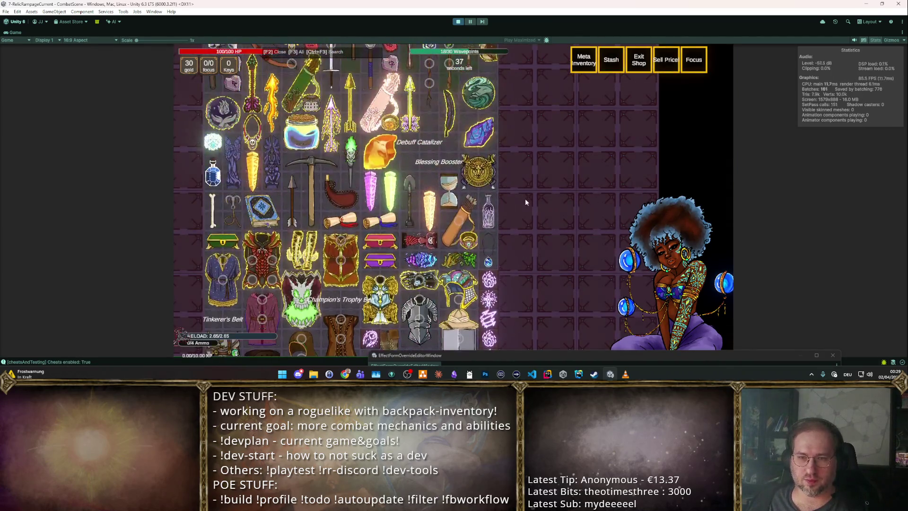
pyautogui.scroll(-4, 491, 175)
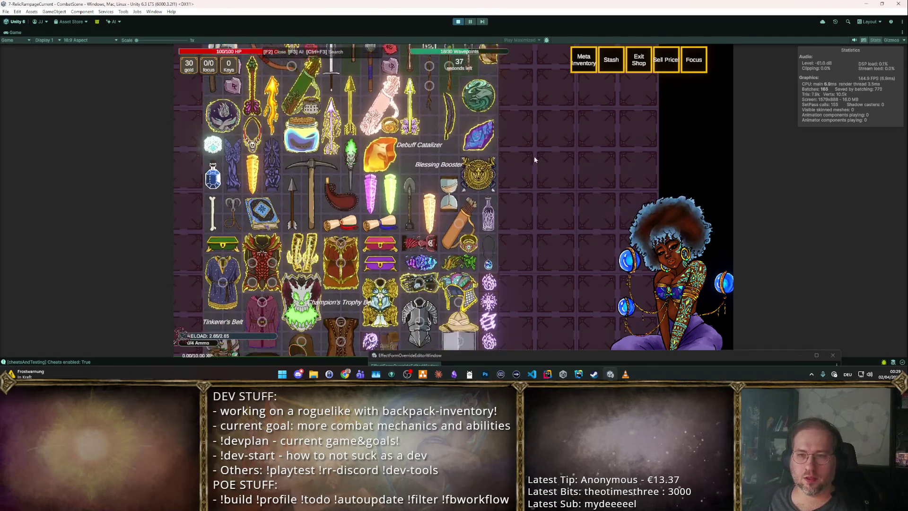
pyautogui.moveTo(485, 60)
pyautogui.mouseDown()
pyautogui.moveTo(380, 191)
pyautogui.moveTo(353, 253)
pyautogui.mouseUp()
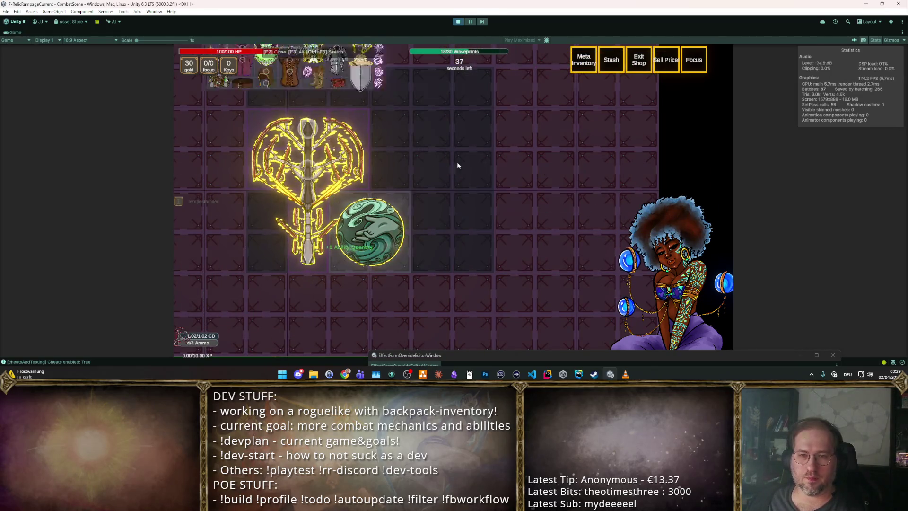
pyautogui.scroll(3, 446, 154)
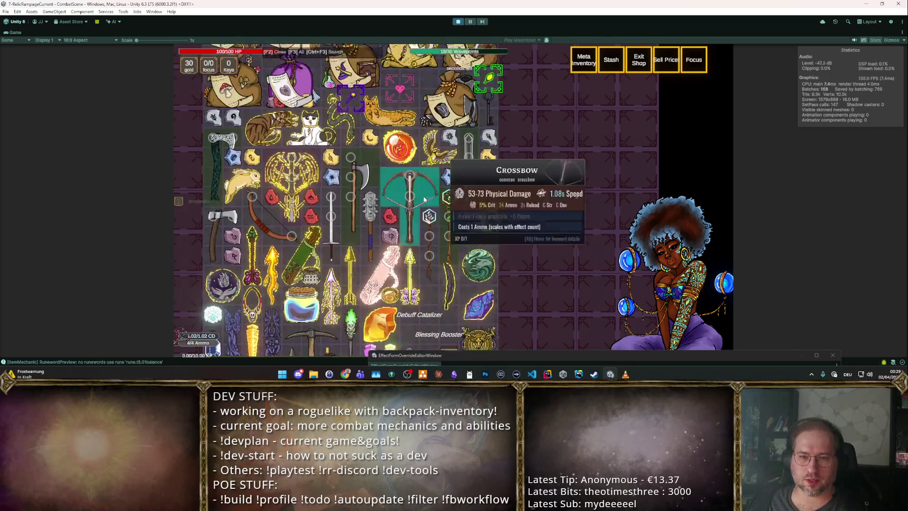
pyautogui.scroll(-6, 417, 149)
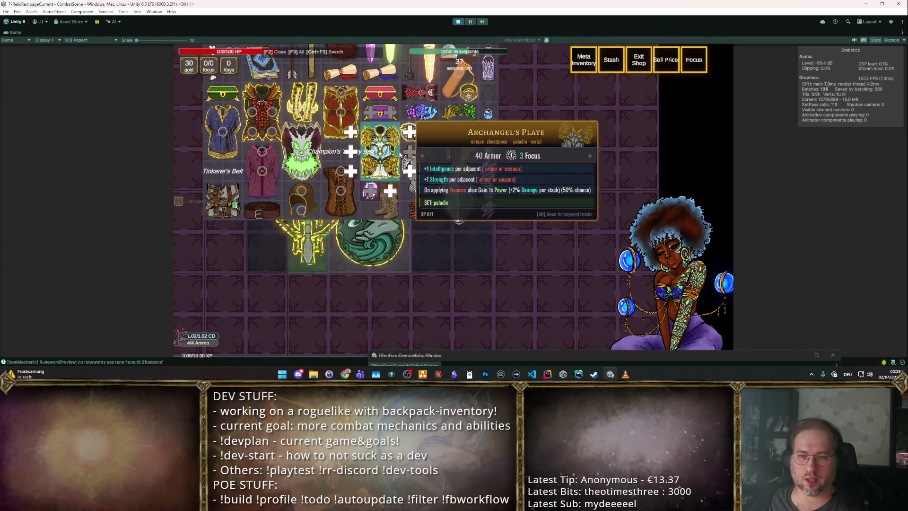
pyautogui.scroll(-1, 426, 118)
pyautogui.moveTo(419, 85); pyautogui.dragTo(426, 101)
# Add Thundergod's Step and the Bottled Storm next to Hellfork, fitting the Storm under the jester hat.
pyautogui.scroll(1, 439, 118)
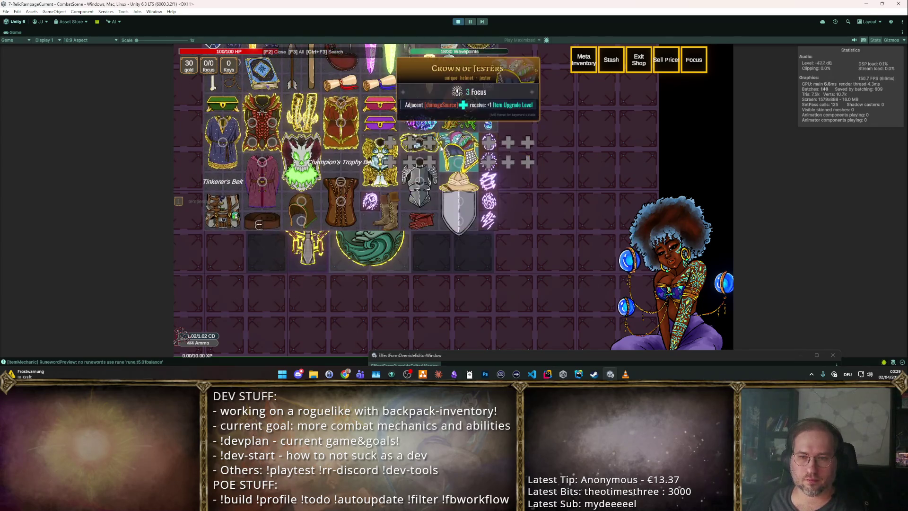
pyautogui.scroll(-2, 458, 144)
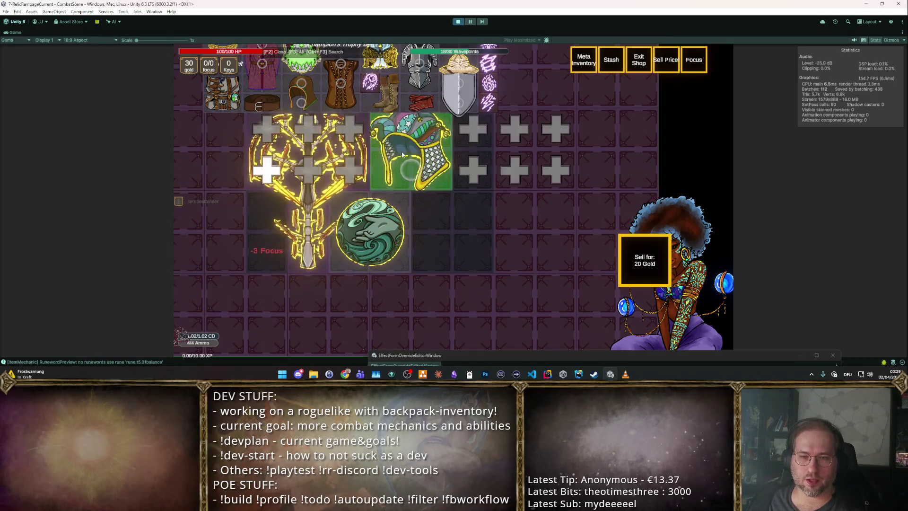
pyautogui.scroll(5, 515, 144)
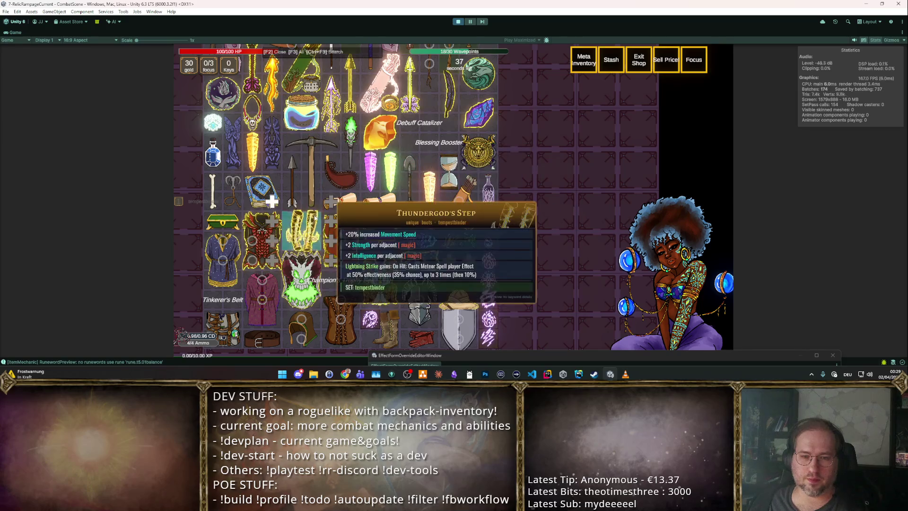
pyautogui.scroll(-5, 534, 199)
pyautogui.moveTo(515, 207)
pyautogui.mouseDown()
pyautogui.moveTo(431, 211)
pyautogui.moveTo(444, 237)
pyautogui.moveTo(387, 211)
pyautogui.moveTo(358, 243)
pyautogui.mouseUp()
pyautogui.scroll(5, 464, 145)
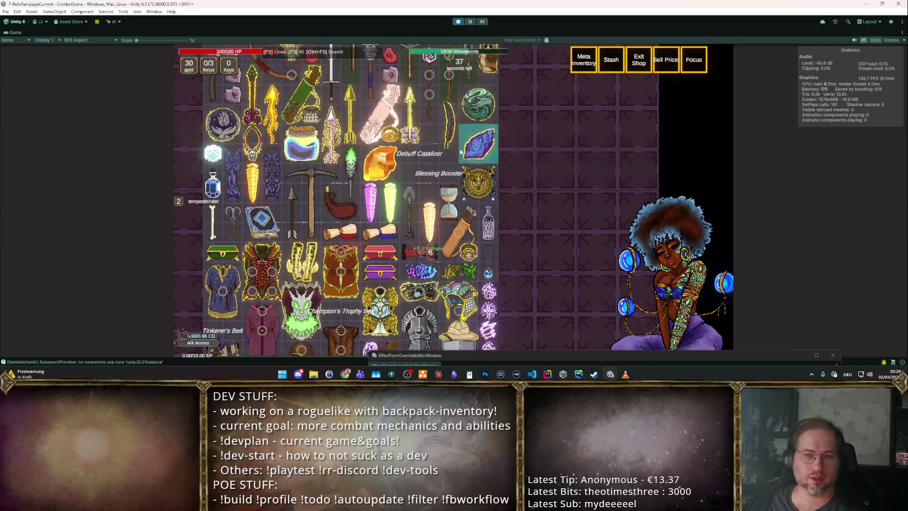
pyautogui.scroll(-3, 466, 148)
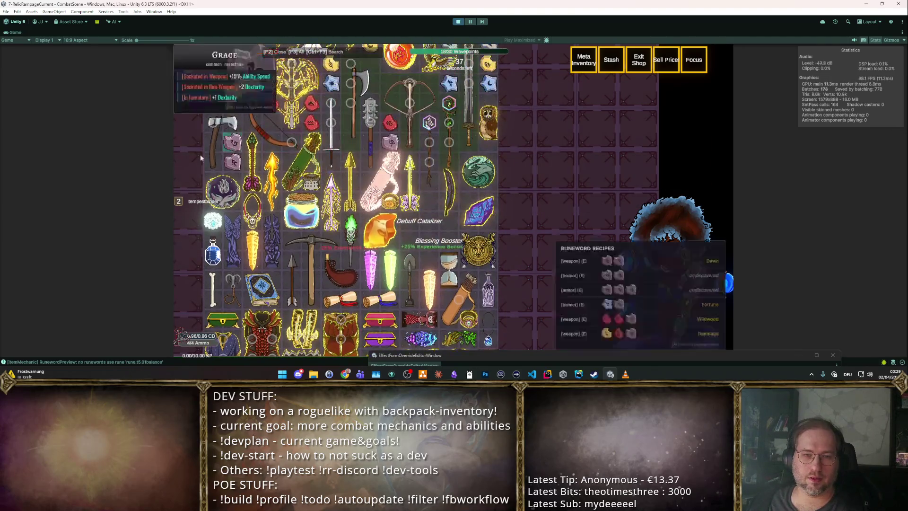
pyautogui.scroll(-5, 411, 170)
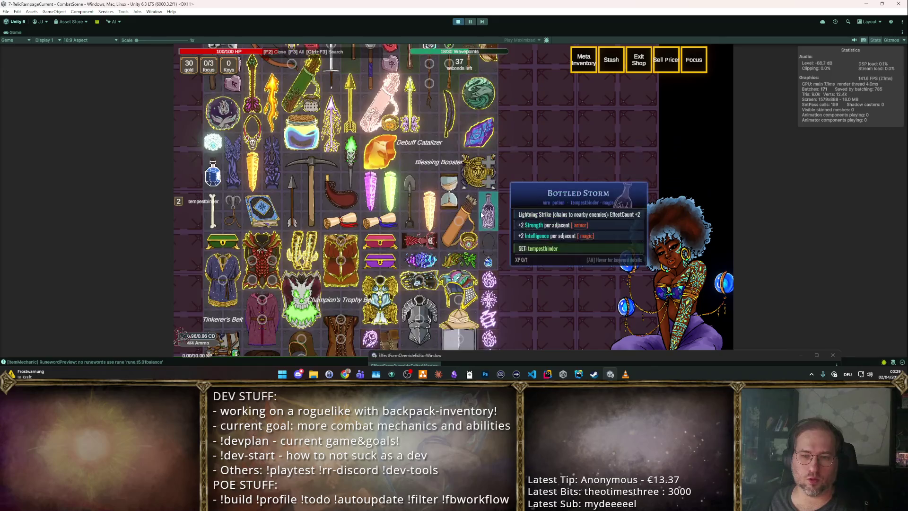
pyautogui.moveTo(411, 170)
pyautogui.mouseDown()
pyautogui.moveTo(470, 148)
pyautogui.moveTo(402, 264)
pyautogui.moveTo(402, 175)
pyautogui.moveTo(416, 156)
pyautogui.mouseUp()
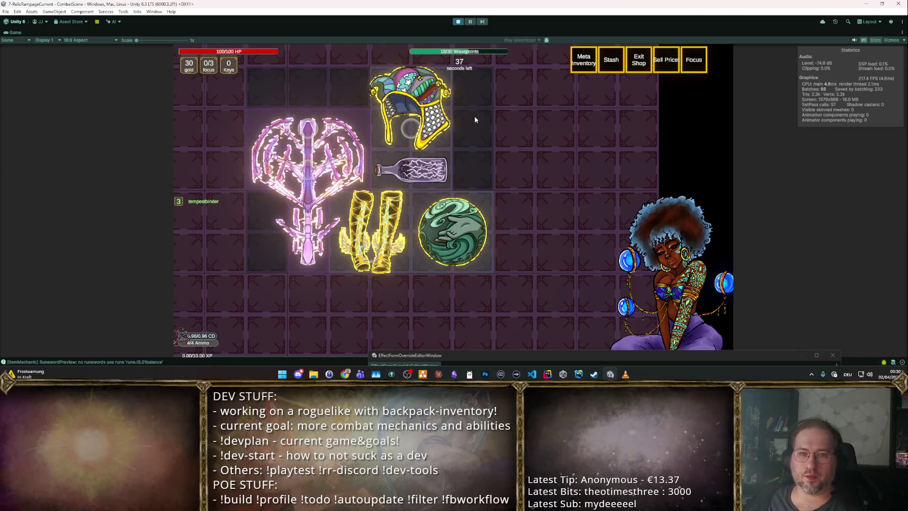
# Put a blue orb in the top-left inventory slot and sell another debug item for 28 gold.
pyautogui.press('F2')
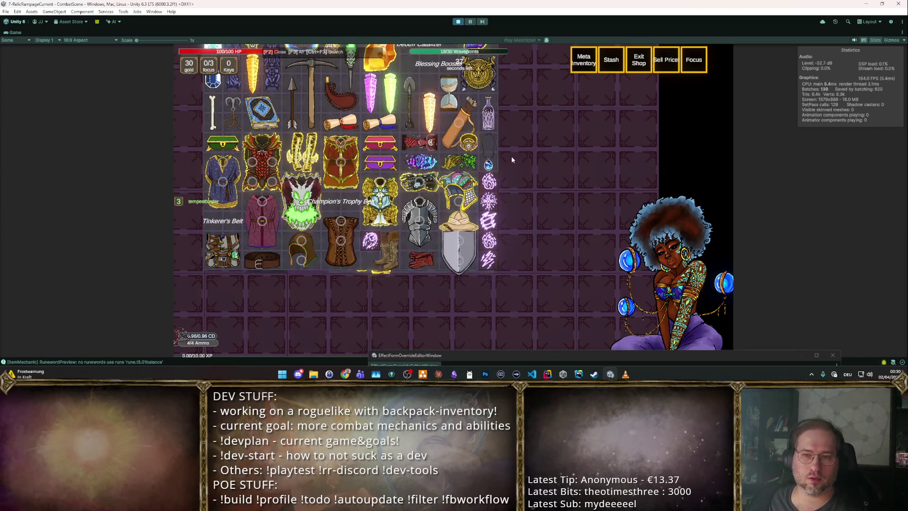
pyautogui.click(489, 164)
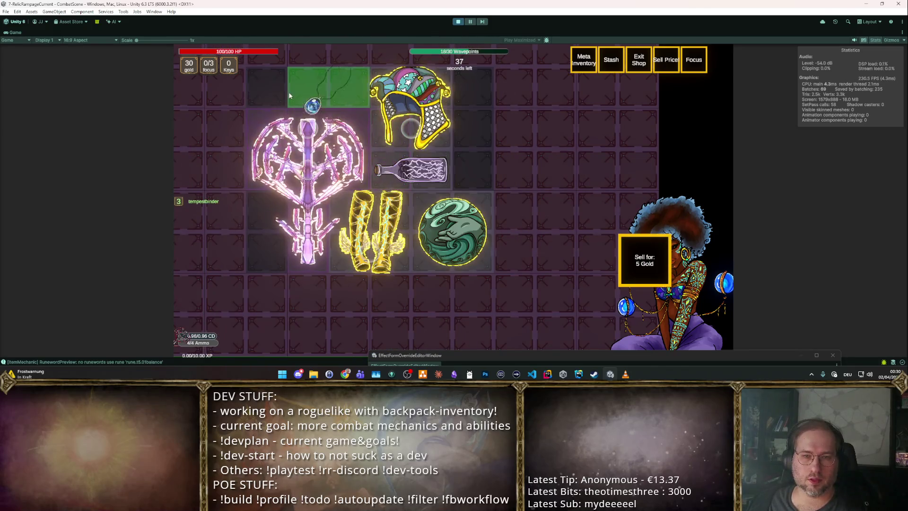
pyautogui.click(272, 86)
pyautogui.press('F2')
pyautogui.click(331, 199)
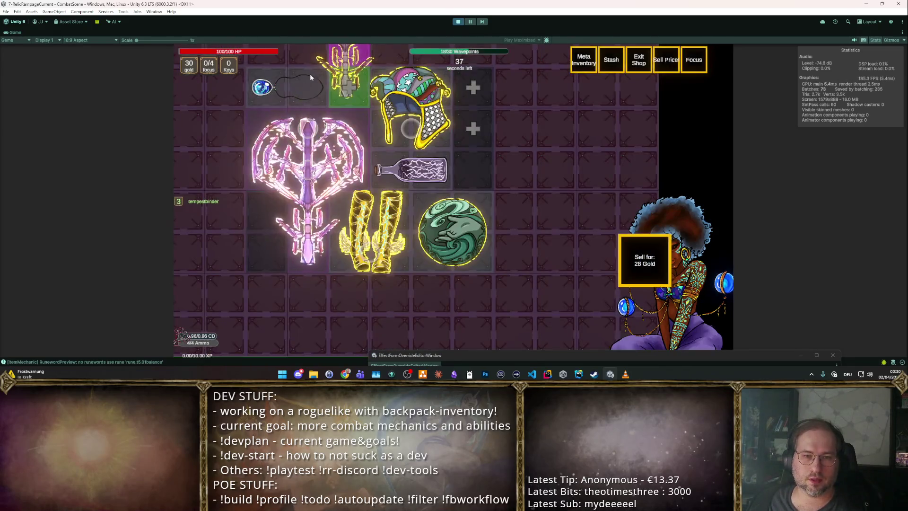
pyautogui.click(649, 101)
# Spawn a second blue orb and fit it below, shifting the heart relic down a row.
pyautogui.press('F2')
pyautogui.click(331, 199)
pyautogui.click(262, 232)
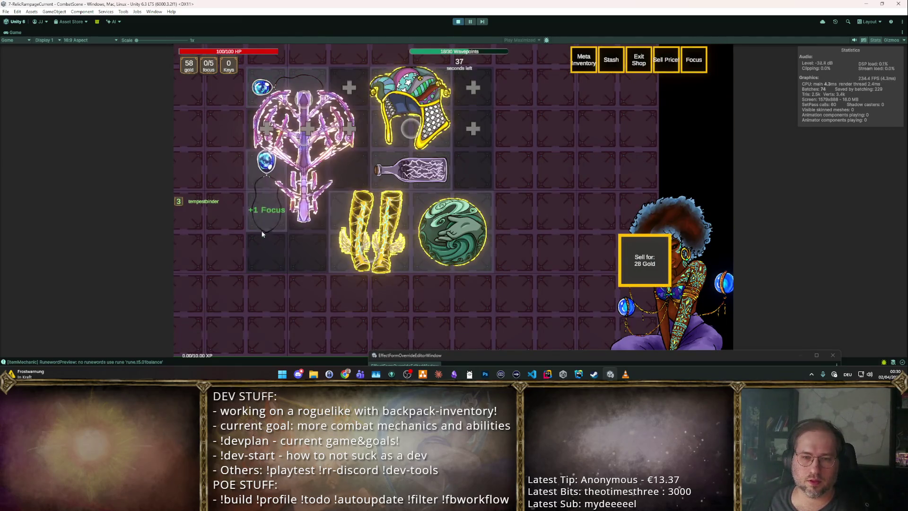
pyautogui.click(273, 247)
pyautogui.click(264, 250)
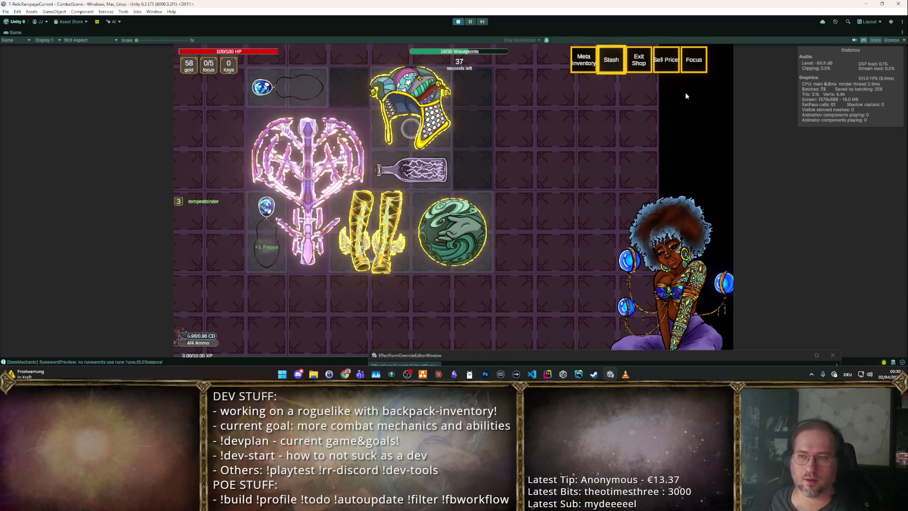
# Switch the inventory to focus mode and allocate Focus Upgrade B on the relic.
pyautogui.click(693, 60)
pyautogui.moveTo(179, 205)
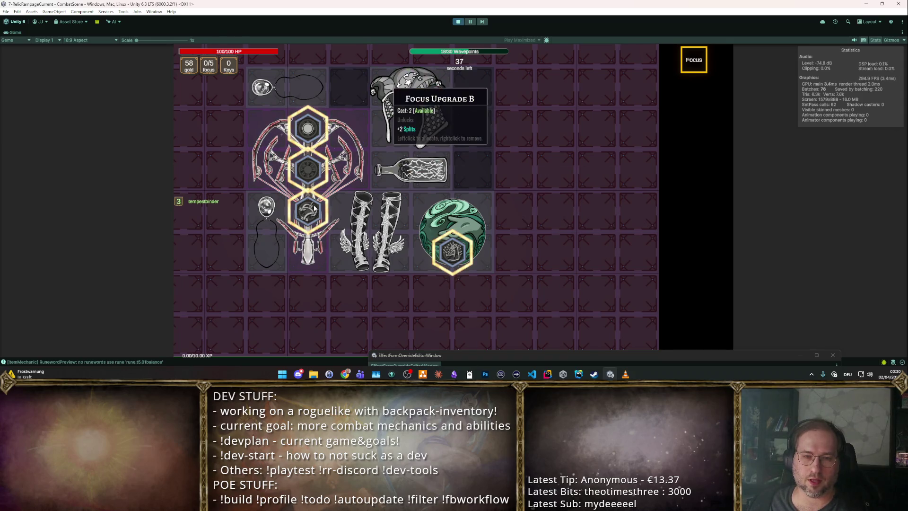
pyautogui.click(314, 209)
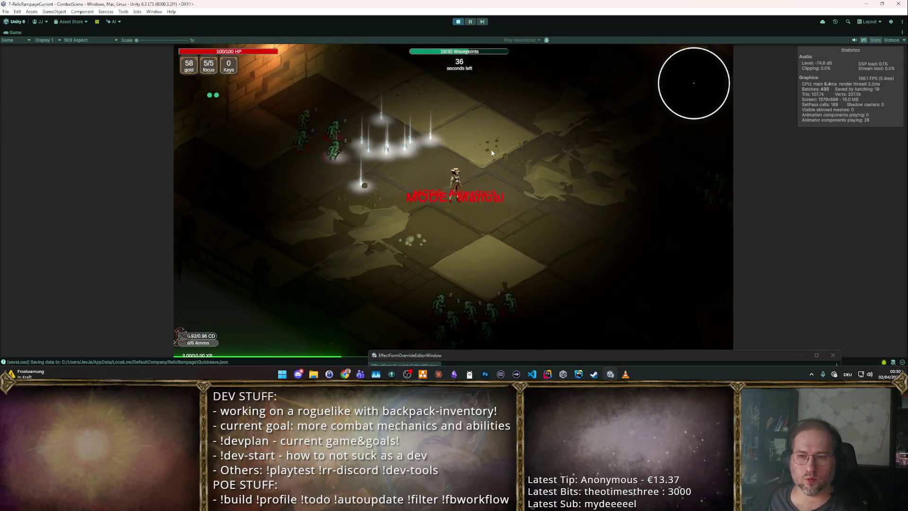
# Fight the wave, moving the player around the room and firing at enemy groups.
pyautogui.click(591, 214)
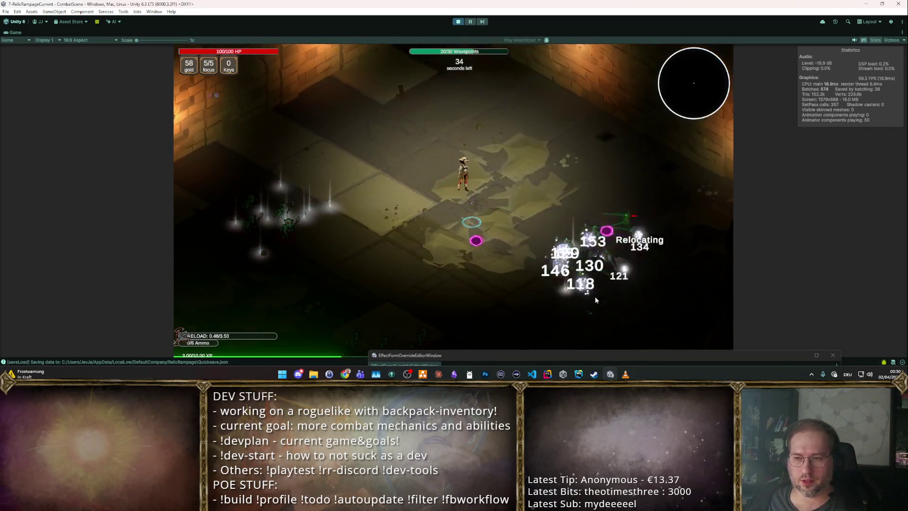
pyautogui.press('d')
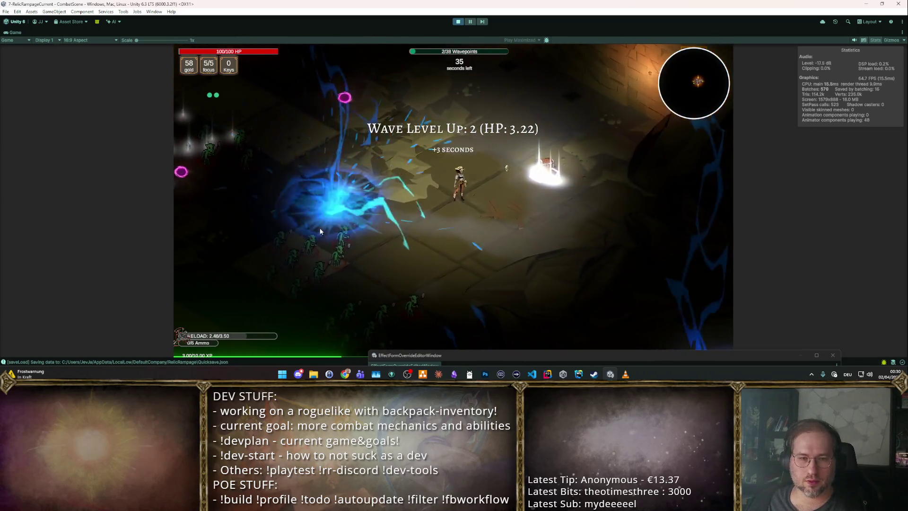
pyautogui.click(325, 263)
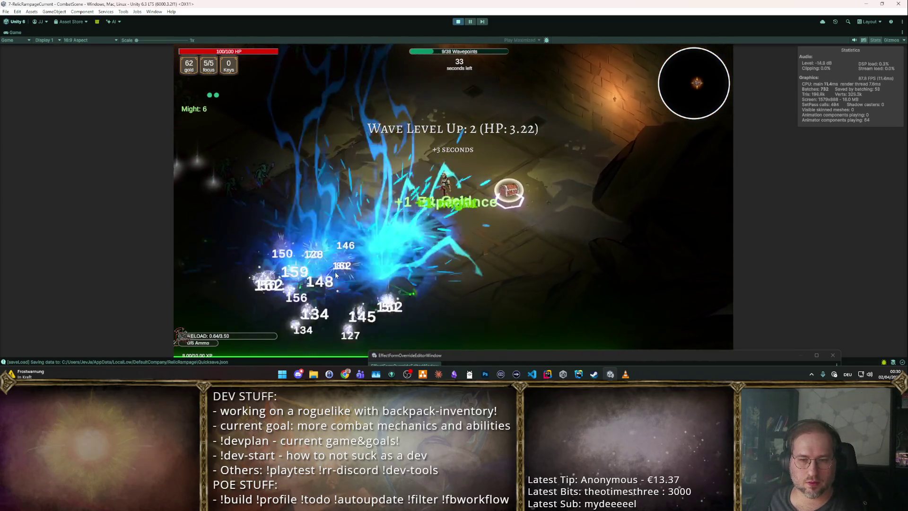
pyautogui.press('s')
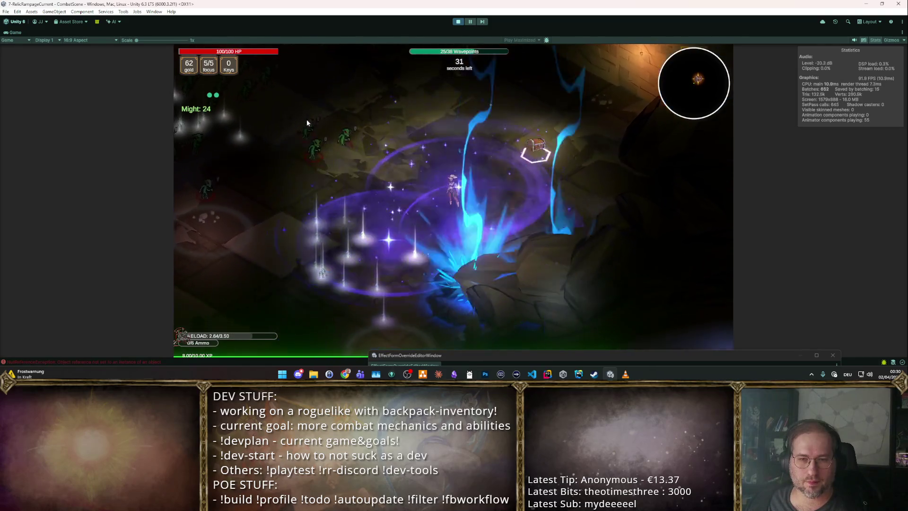
pyautogui.press('w')
pyautogui.click(257, 162)
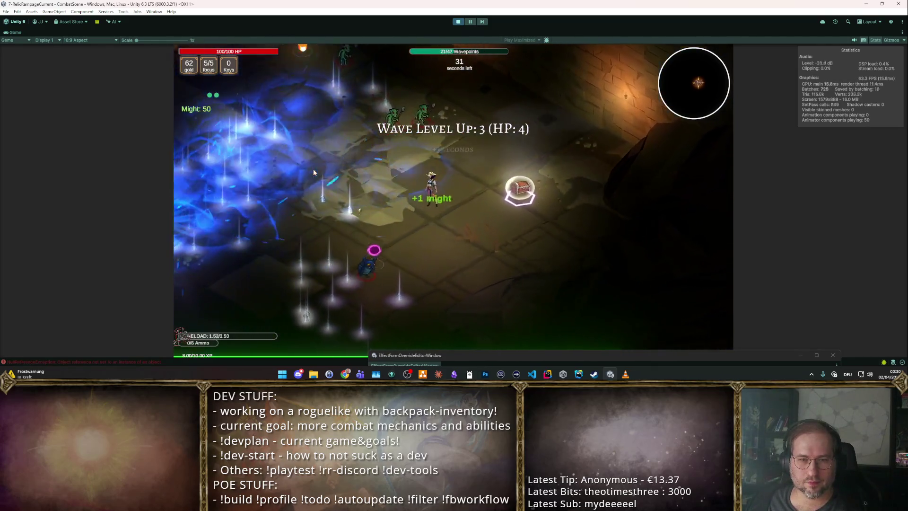
pyautogui.press('w')
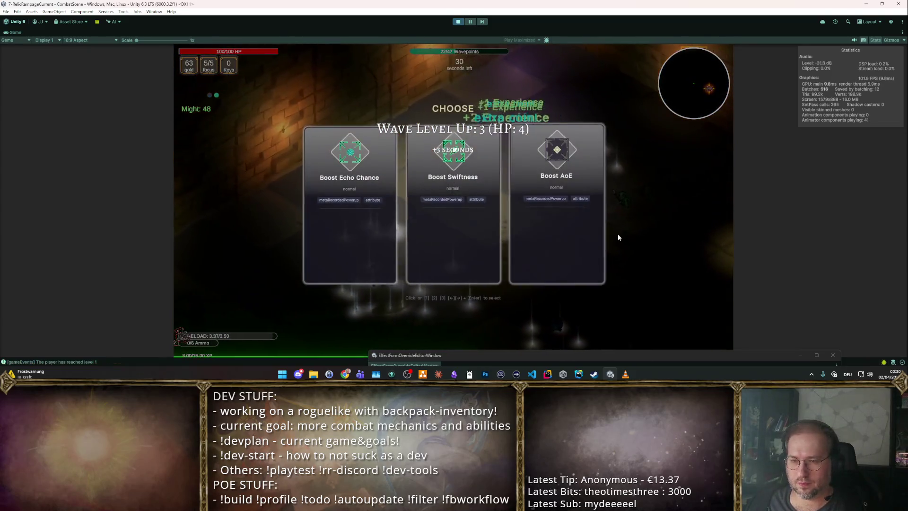
# Take the extra focus, Boost Wisdom and area-of-effect rewards, then stop play and inspect the NullReferenceException.
pyautogui.click(604, 234)
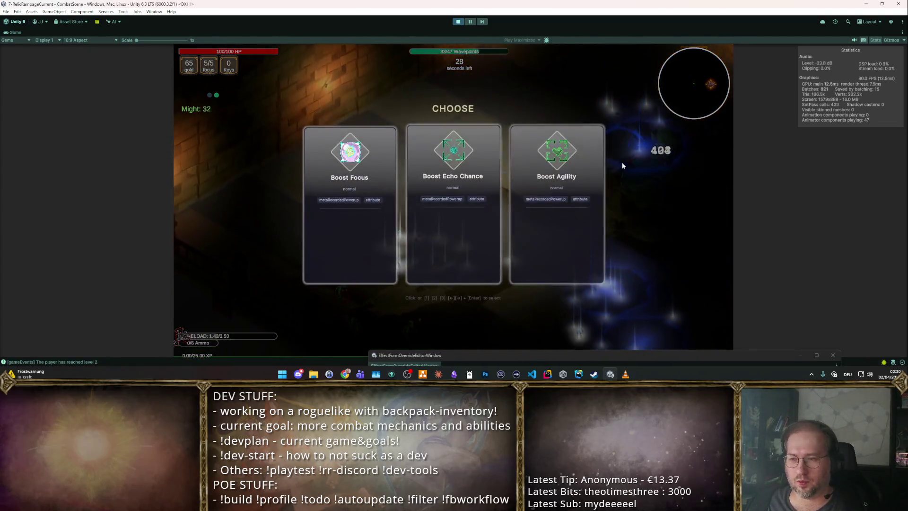
pyautogui.click(591, 194)
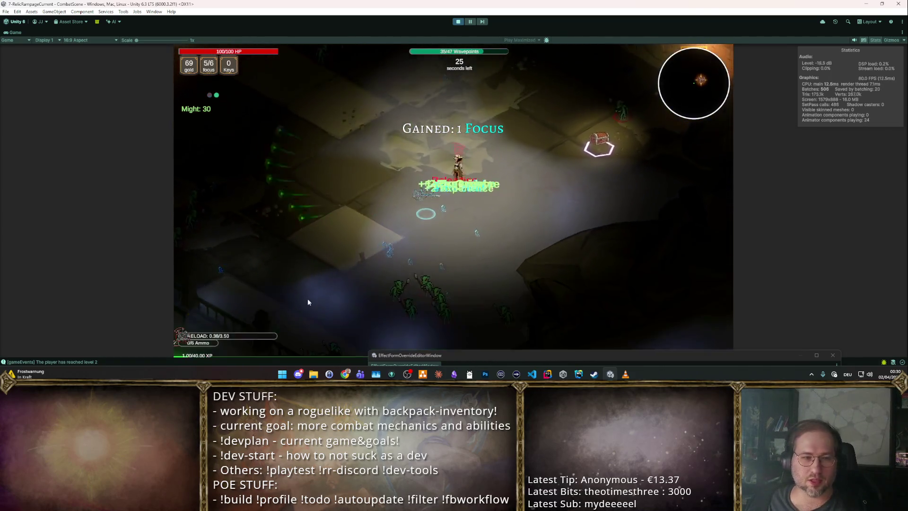
pyautogui.click(450, 289)
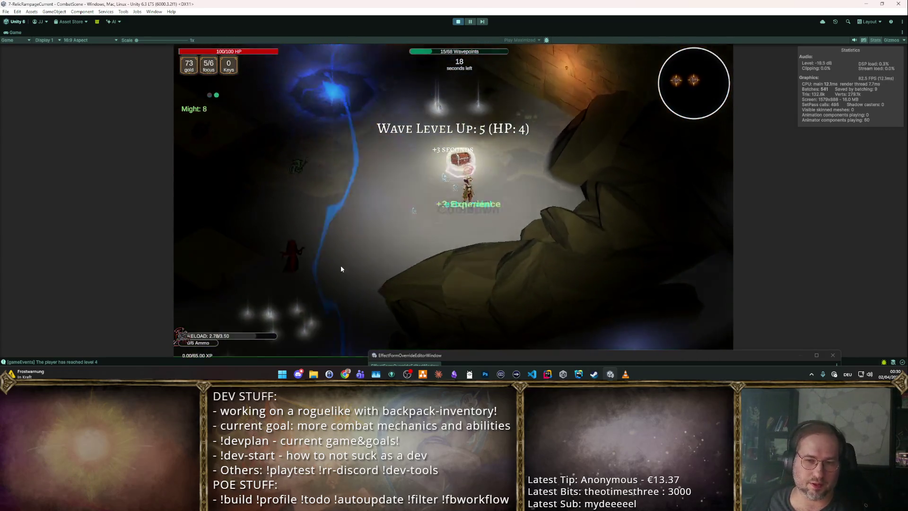
pyautogui.press('1')
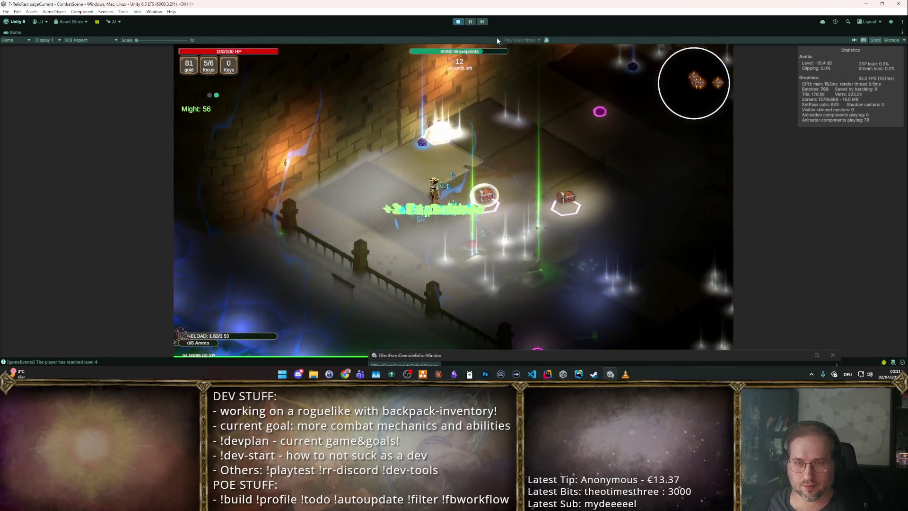
pyautogui.click(457, 23)
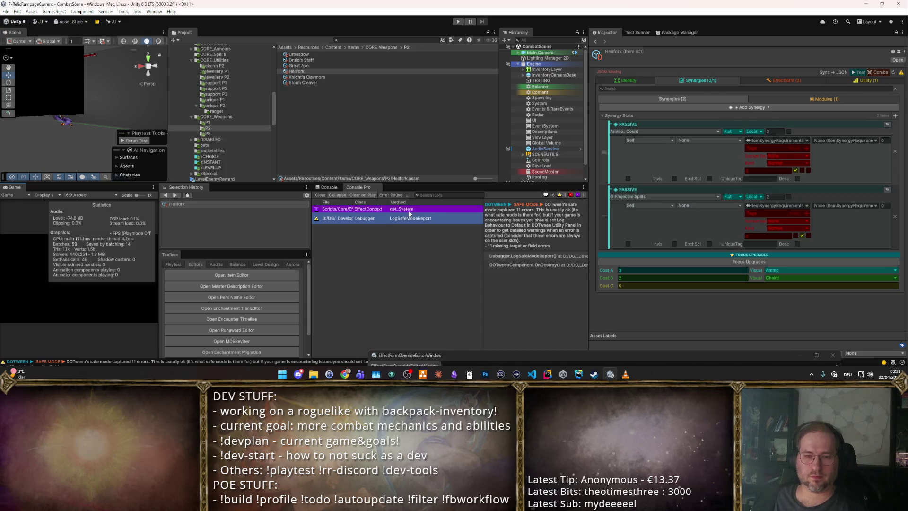
pyautogui.click(414, 211)
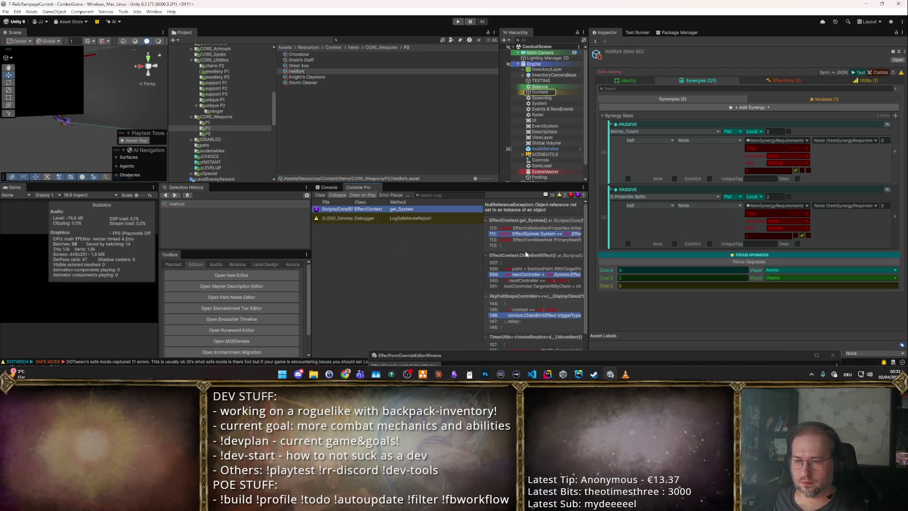
# Scroll through Hellfork's synergy settings to review the Ammo_Count and Projectile Splits passives.
pyautogui.scroll(-2, 526, 254)
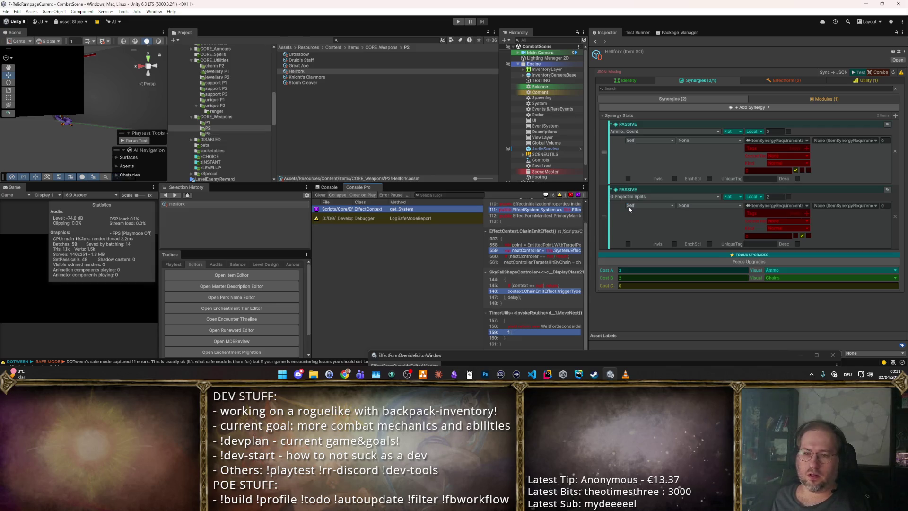
pyautogui.scroll(2, 571, 246)
pyautogui.scroll(-2, 571, 246)
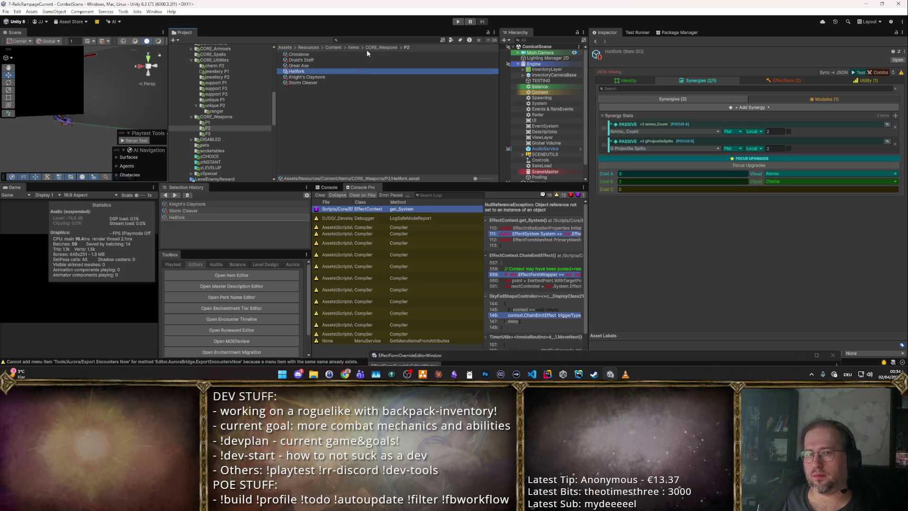
# Clear all logged errors and warnings from the Console Pro window.
pyautogui.scroll(3, 252, 83)
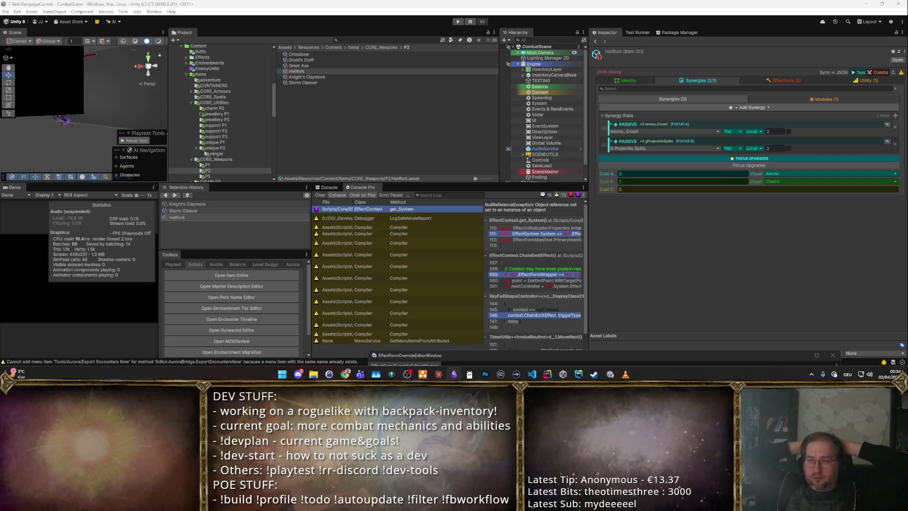
pyautogui.click(321, 196)
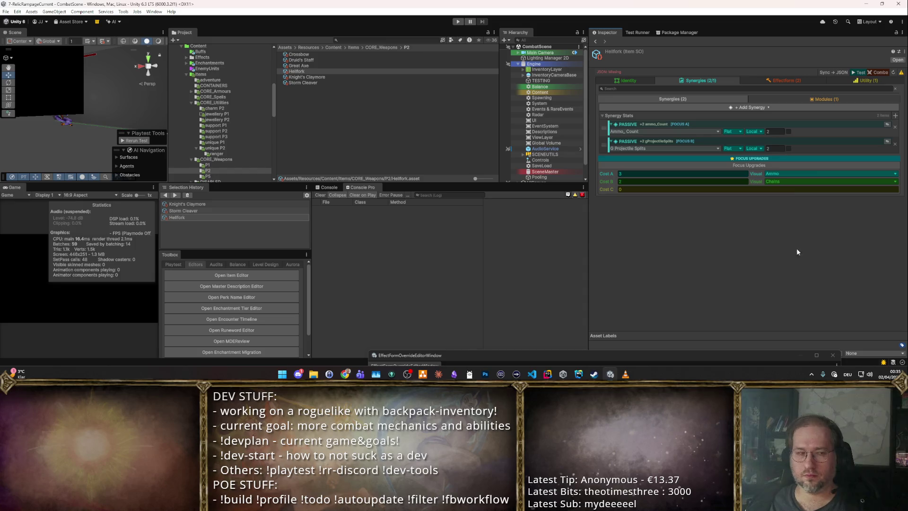
pyautogui.click(802, 98)
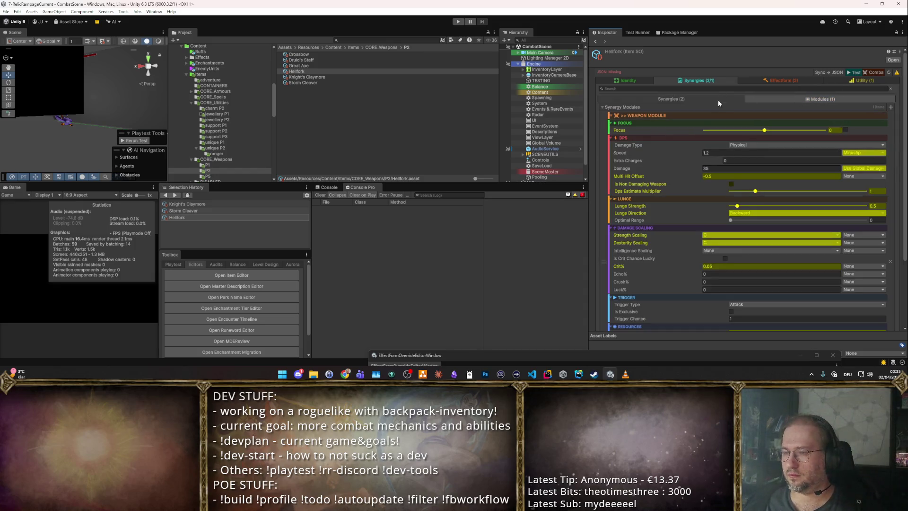
pyautogui.click(718, 99)
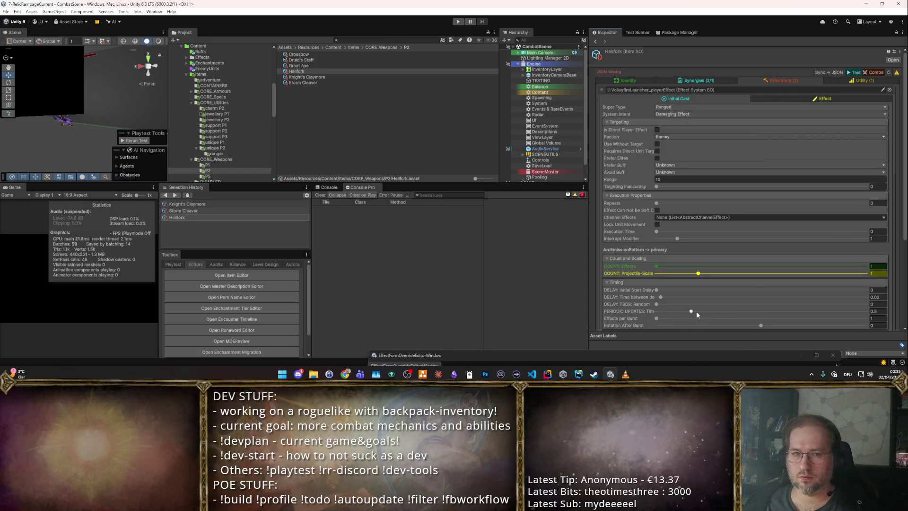
pyautogui.moveTo(532, 353)
pyautogui.mouseDown()
pyautogui.moveTo(466, 155)
pyautogui.moveTo(192, 192)
pyautogui.moveTo(328, 142)
pyautogui.moveTo(522, 146)
pyautogui.mouseUp()
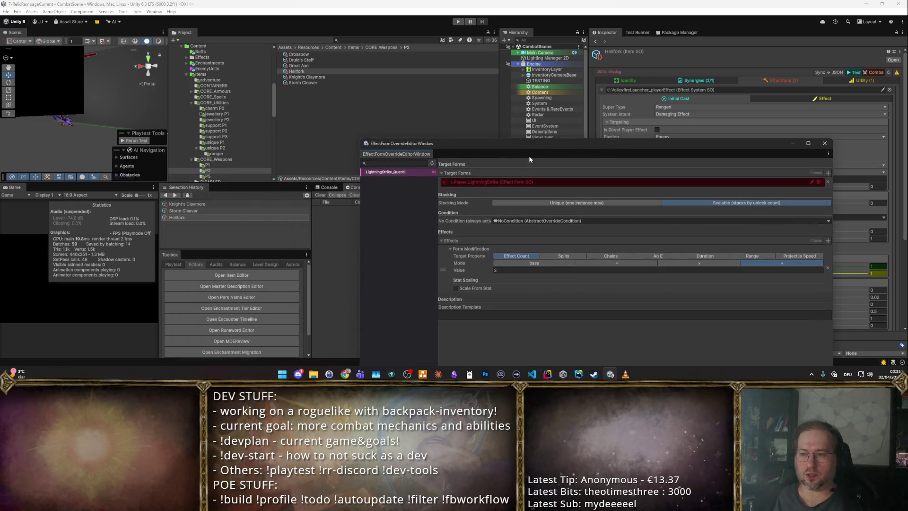
pyautogui.moveTo(548, 151); pyautogui.dragTo(265, 312)
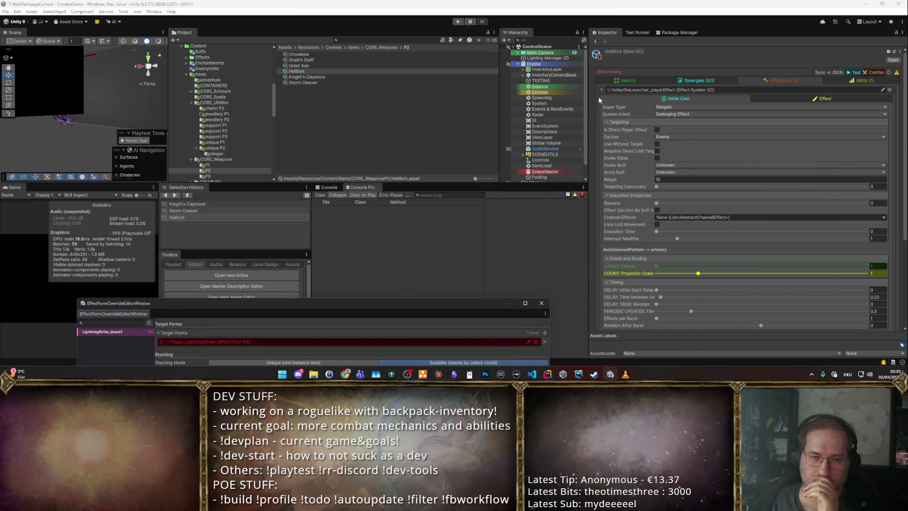
pyautogui.moveTo(371, 306)
pyautogui.mouseDown()
pyautogui.moveTo(473, 283)
pyautogui.moveTo(769, 171)
pyautogui.moveTo(686, 210)
pyautogui.moveTo(465, 236)
pyautogui.moveTo(259, 234)
pyautogui.moveTo(705, 200)
pyautogui.mouseUp()
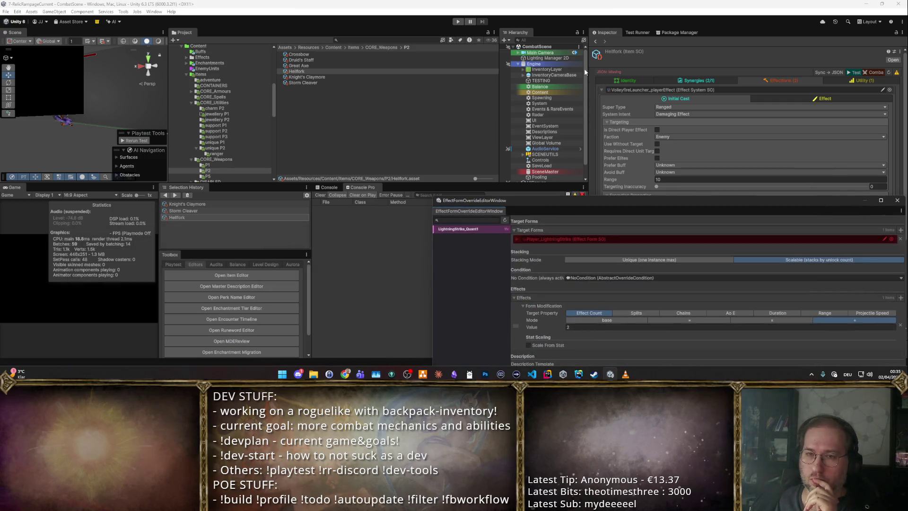
pyautogui.click(458, 21)
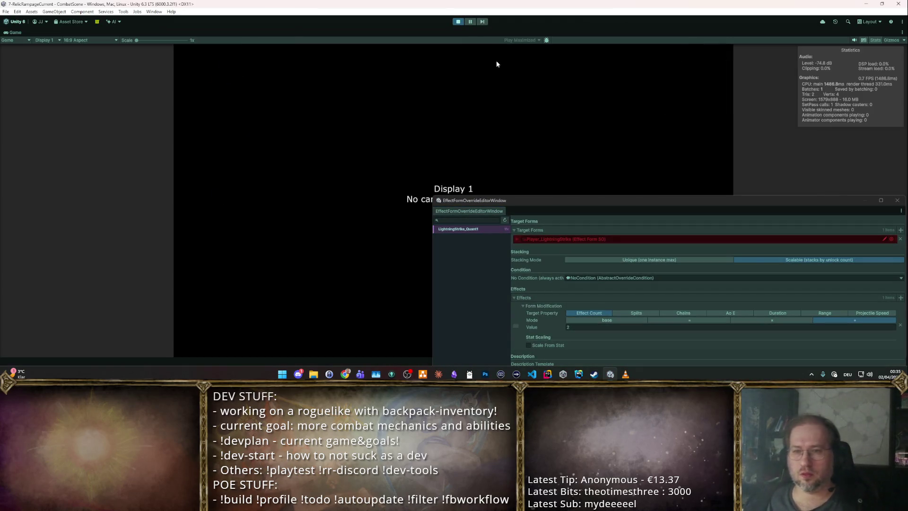
pyautogui.click(458, 22)
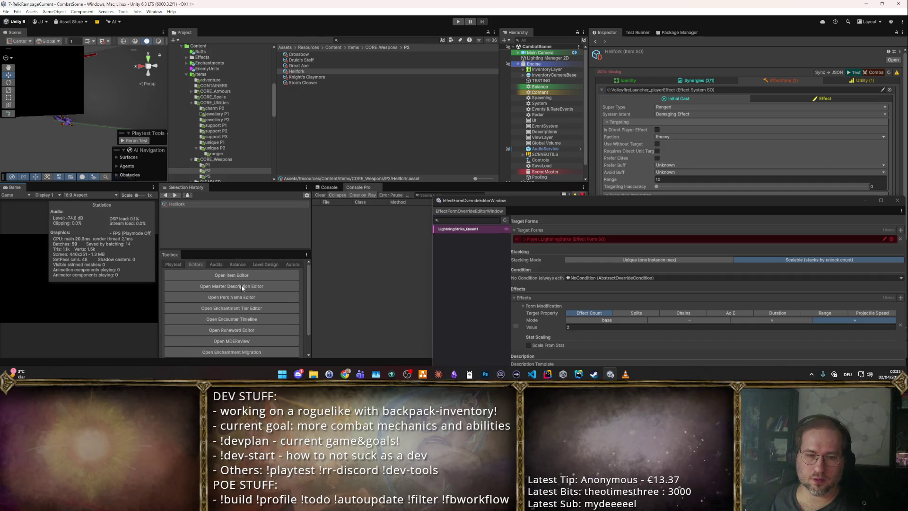
# Compare the Toolbox Audits and Balance tools, then open Content Representation from Balance.
pyautogui.click(220, 264)
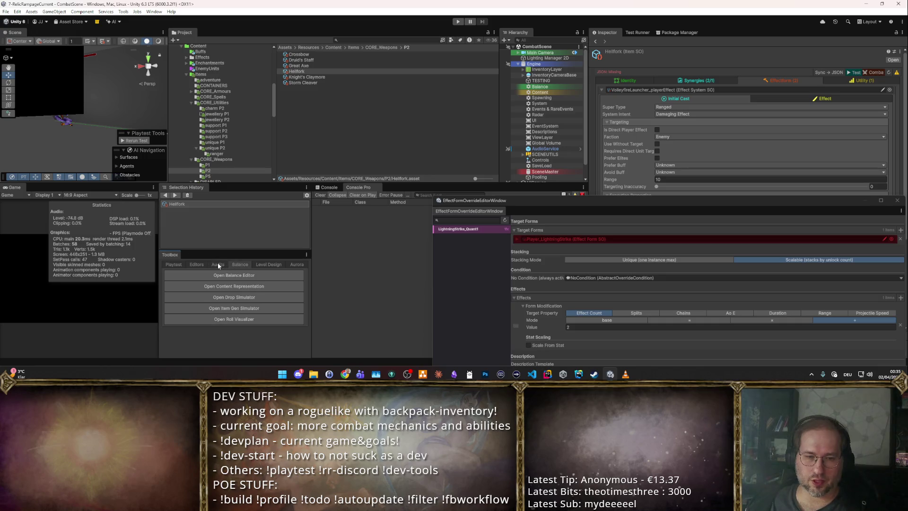
pyautogui.click(240, 265)
pyautogui.click(214, 265)
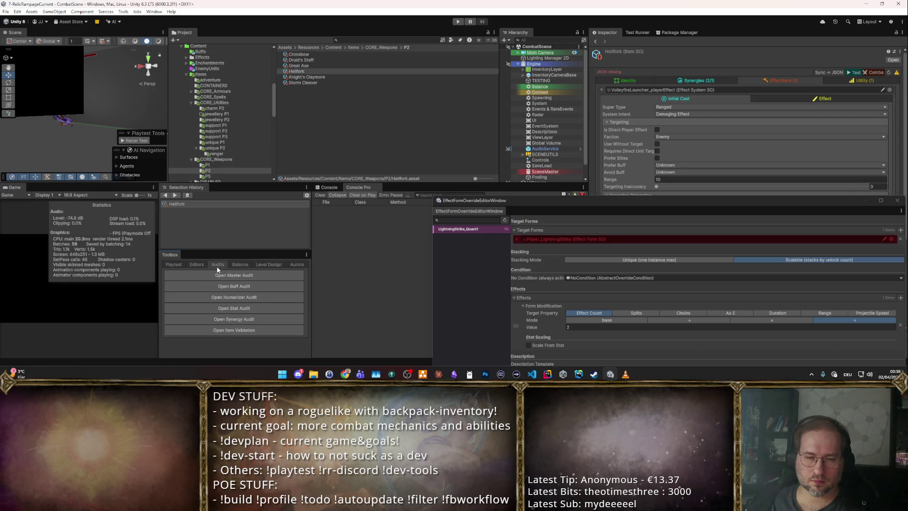
pyautogui.click(240, 263)
pyautogui.click(239, 286)
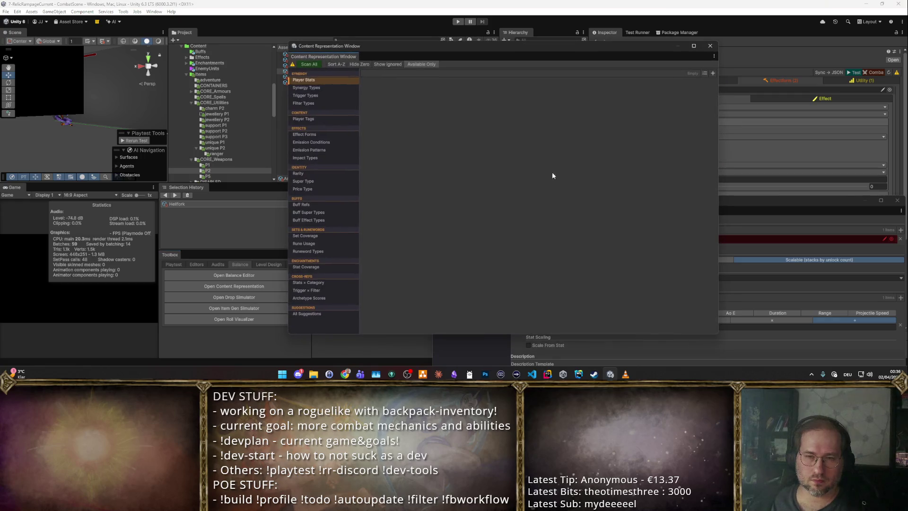
# Scan all content, then ping the ammo_Count items Basic Quiver and Harpoon Quiver.
pyautogui.click(320, 88)
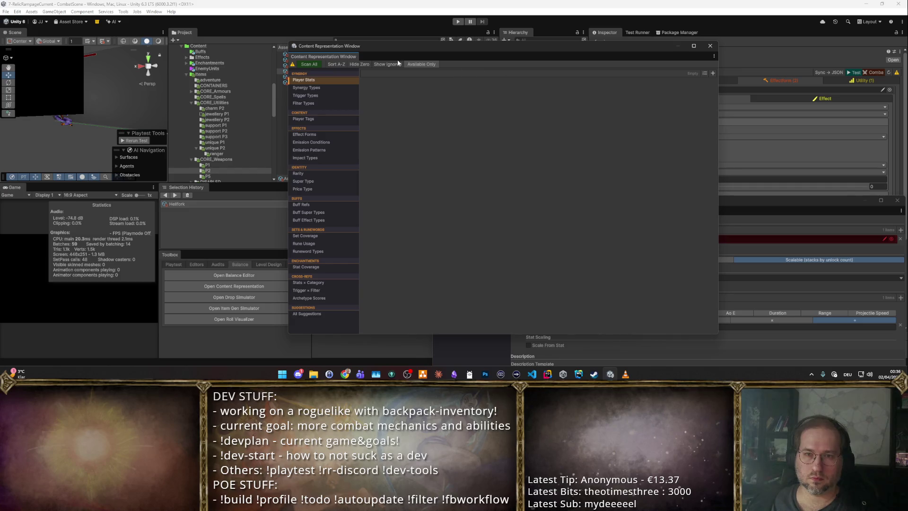
pyautogui.click(310, 64)
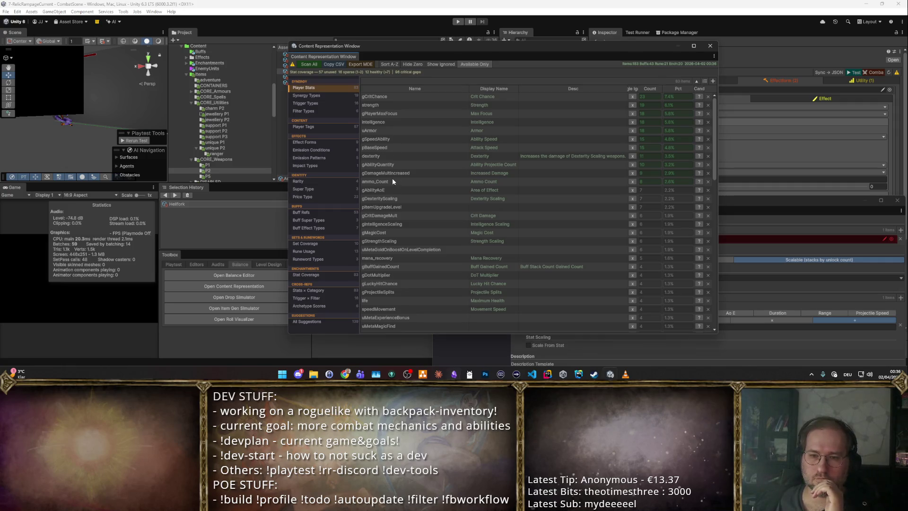
pyautogui.click(698, 182)
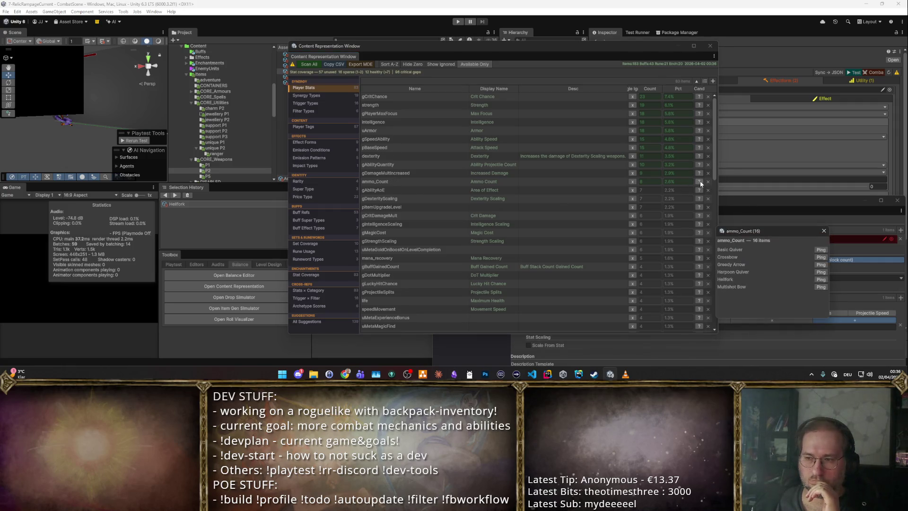
pyautogui.click(820, 250)
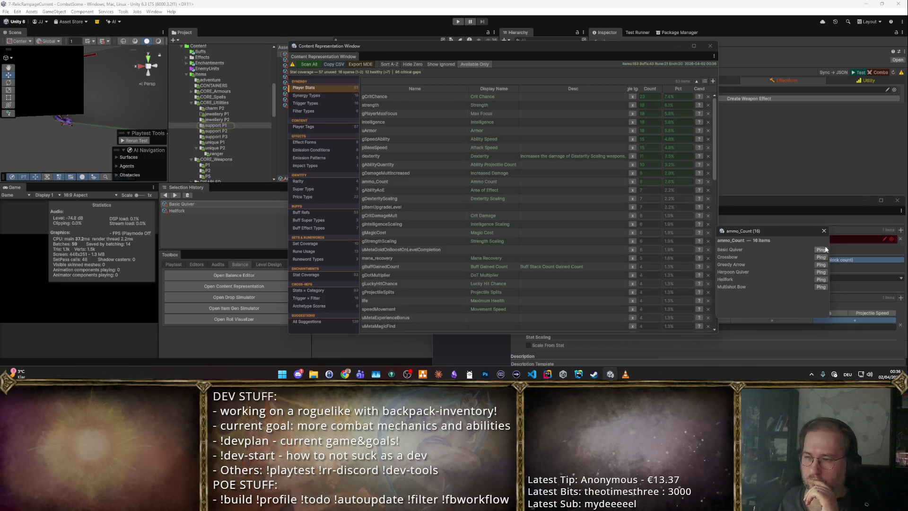
pyautogui.click(821, 273)
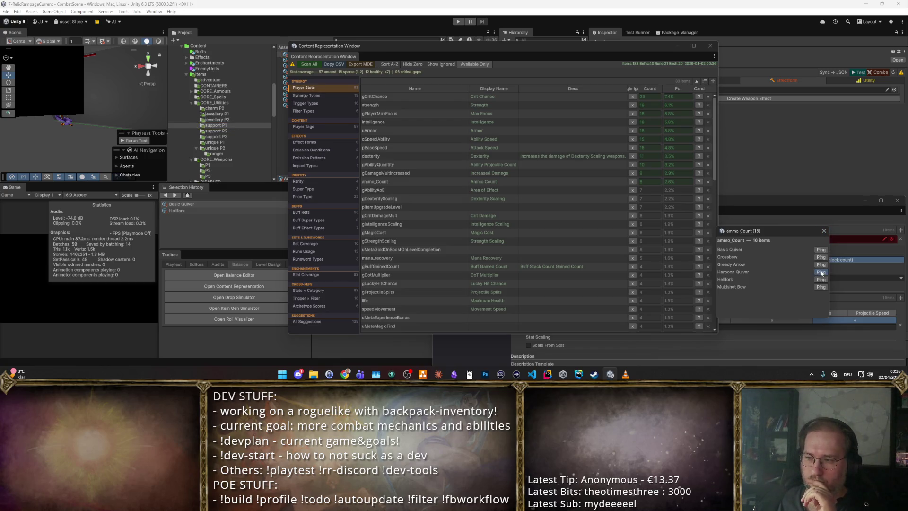
pyautogui.click(824, 231)
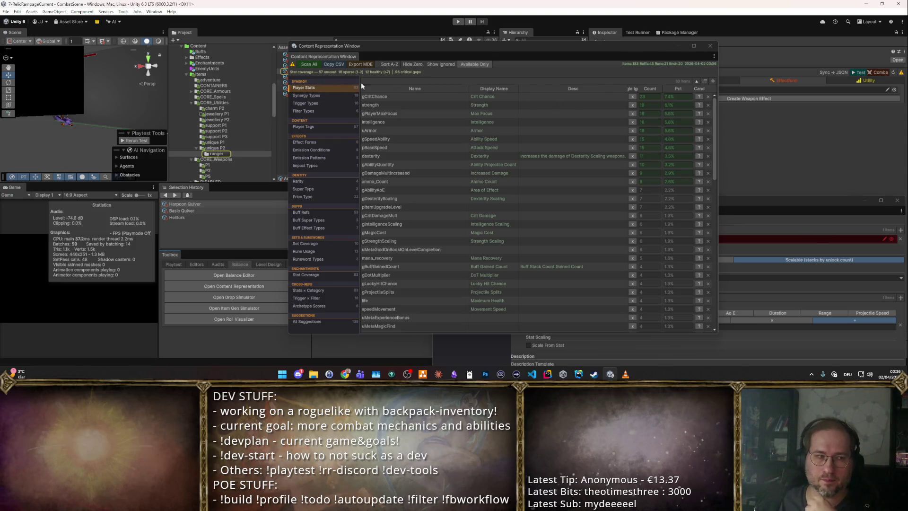
# Move the coverage window aside to uncover the assets, then close it.
pyautogui.moveTo(350, 44); pyautogui.dragTo(550, 206)
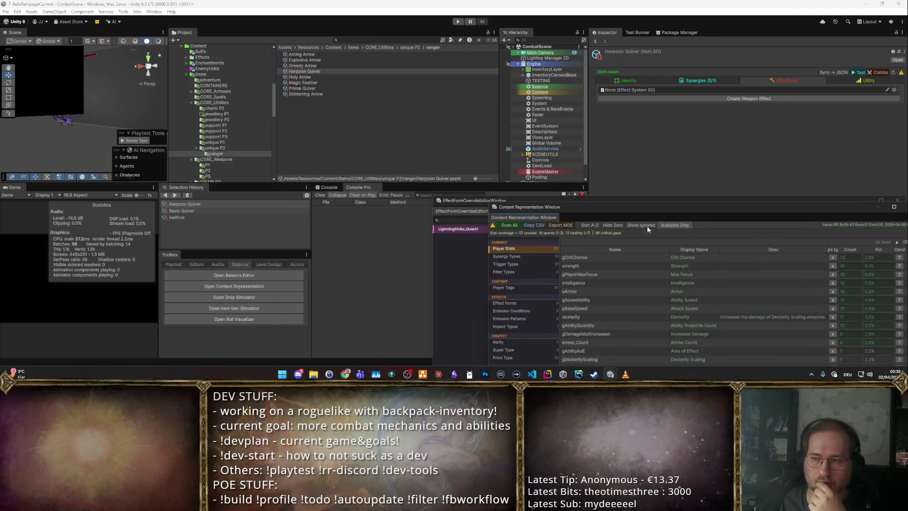
pyautogui.moveTo(703, 207); pyautogui.dragTo(316, 245)
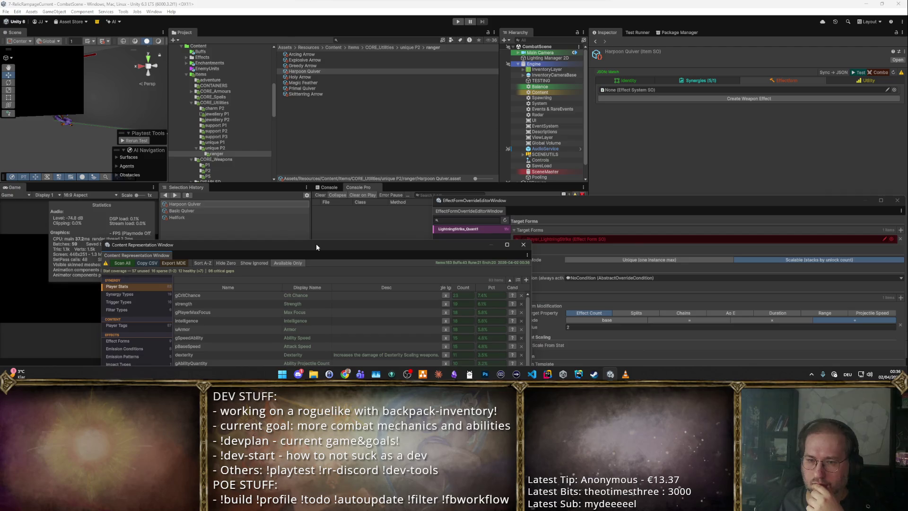
pyautogui.click(523, 245)
# Inspect the Magic Feather, Primal Quiver and Skittering Arrow items in the Project list.
pyautogui.click(303, 82)
pyautogui.click(303, 89)
pyautogui.click(314, 83)
pyautogui.click(316, 88)
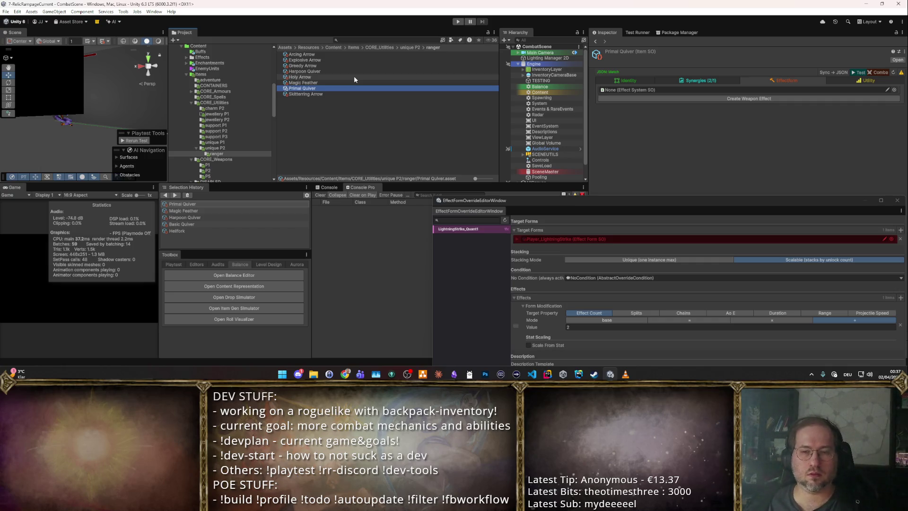
pyautogui.click(331, 93)
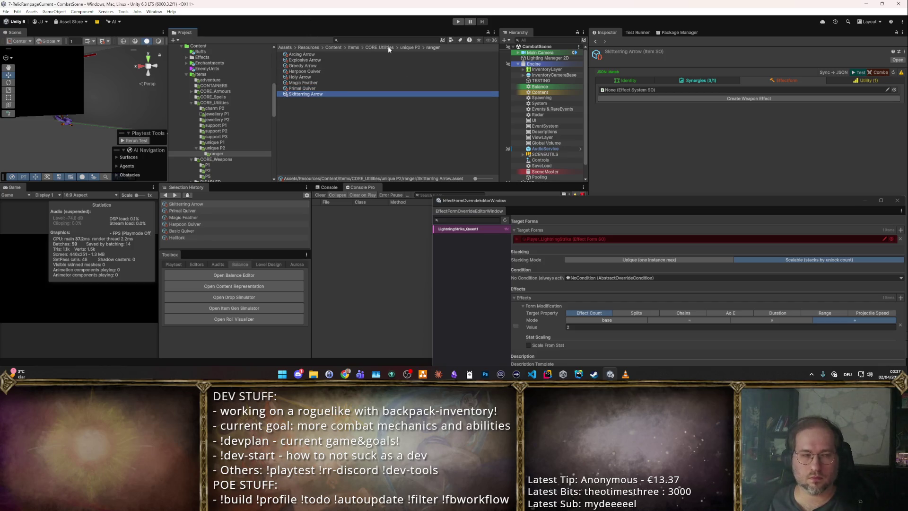
# Select Magic Feather and bring the browser's item-filters page forward.
pyautogui.press('Up')
pyautogui.press('Up')
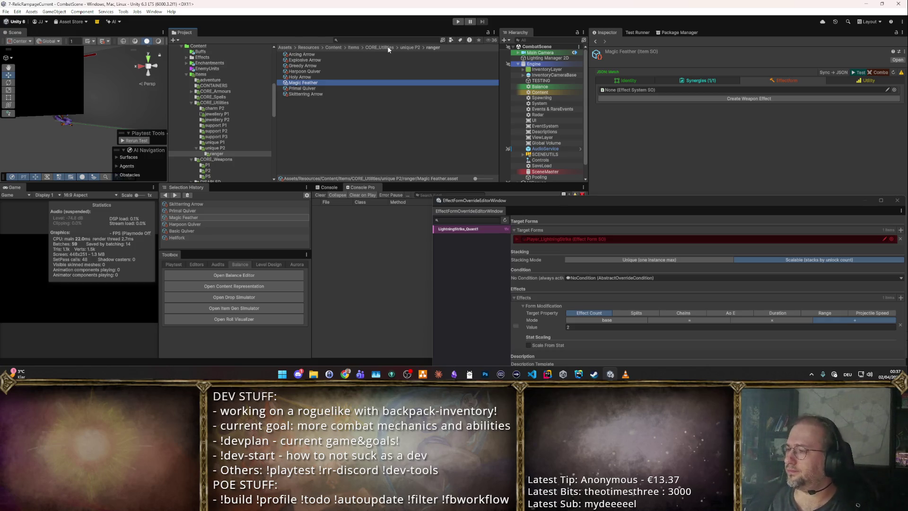
pyautogui.hotkey('alt', 'Tab')
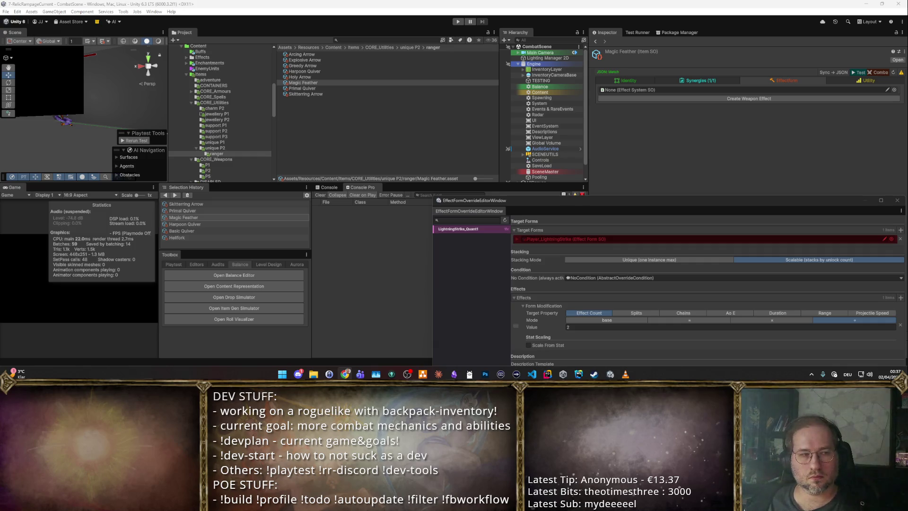
pyautogui.hotkey('alt', 'Tab')
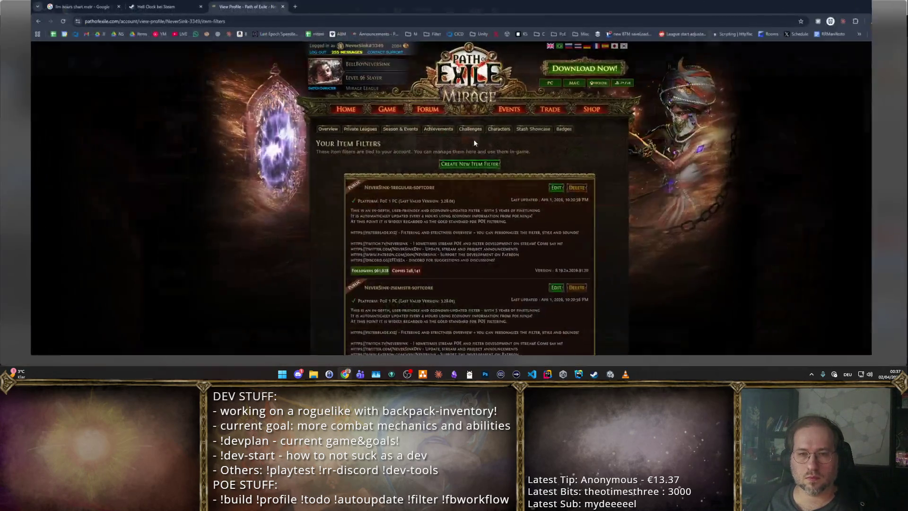
# Open the first item filter's edit page, return to the list, and highlight its last-updated time.
pyautogui.click(378, 197)
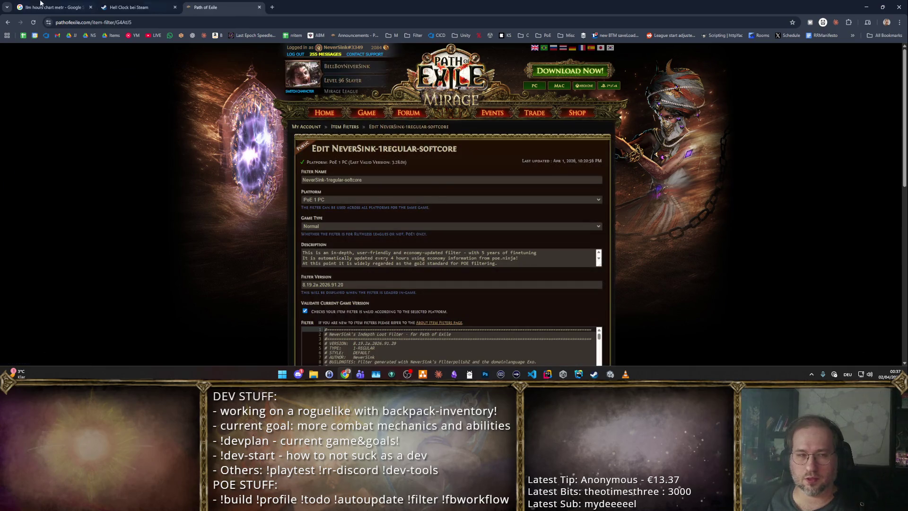
pyautogui.click(7, 22)
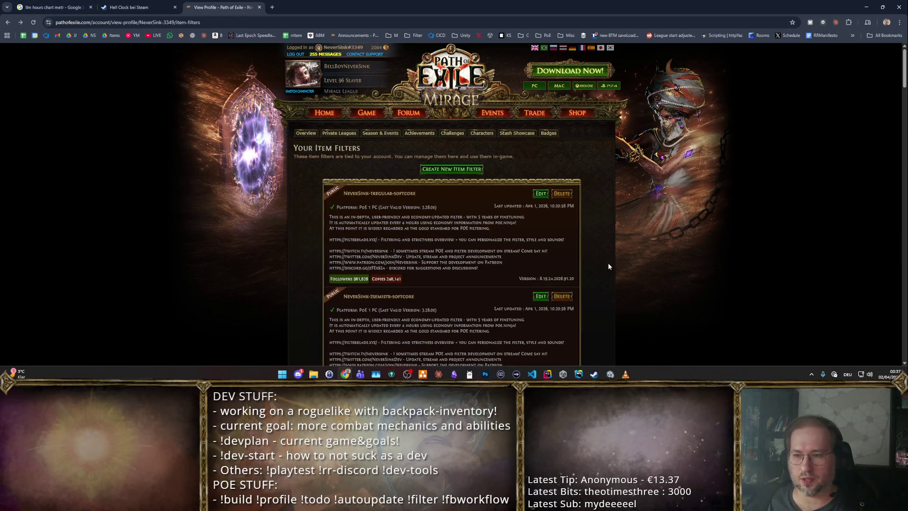
pyautogui.moveTo(549, 207); pyautogui.dragTo(573, 213)
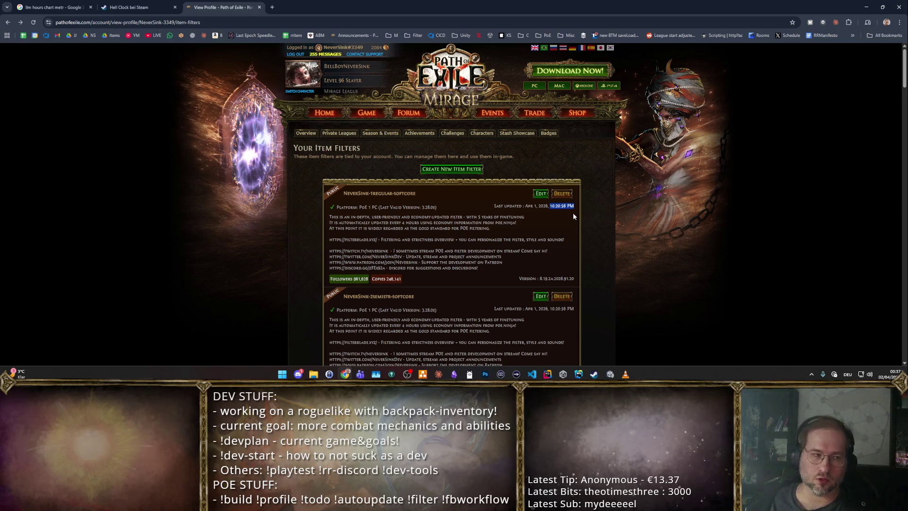
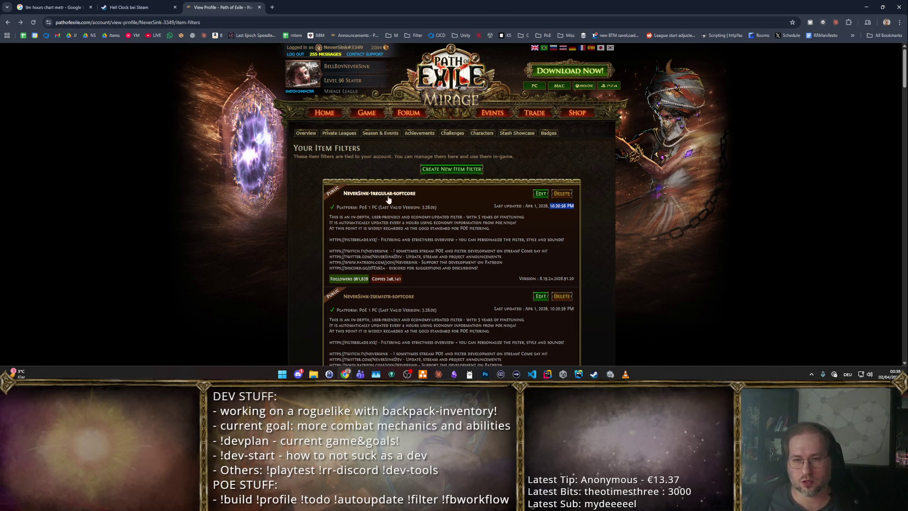
# Highlight the first filter's description and links, then minimize the browser to reveal Unity.
pyautogui.moveTo(338, 192); pyautogui.dragTo(507, 269)
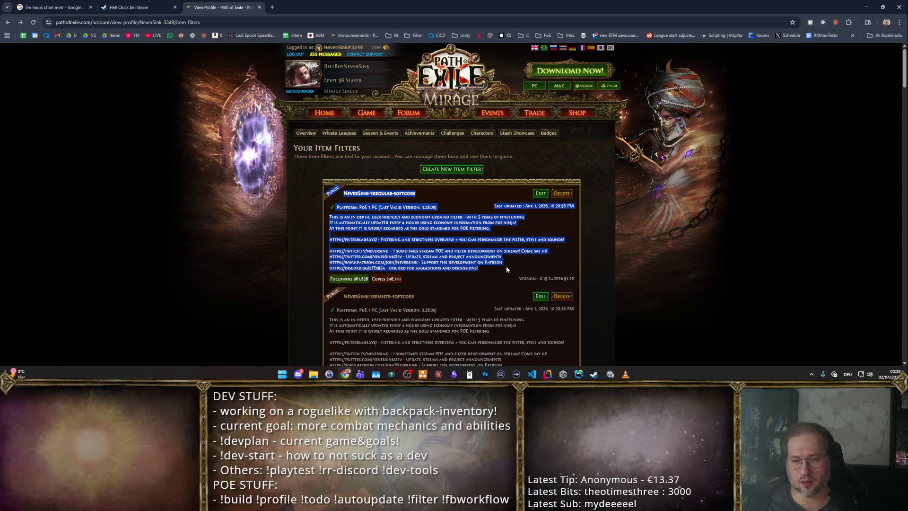
pyautogui.click(660, 274)
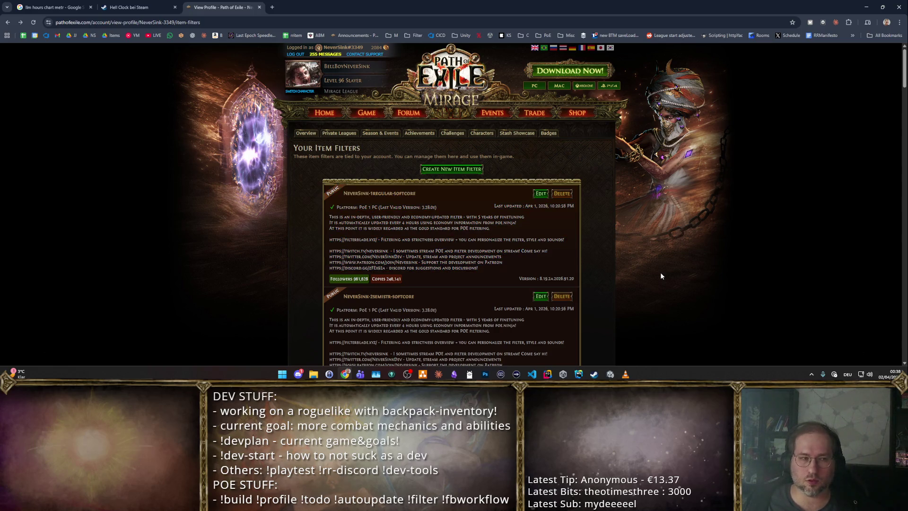
pyautogui.moveTo(509, 260); pyautogui.dragTo(503, 250)
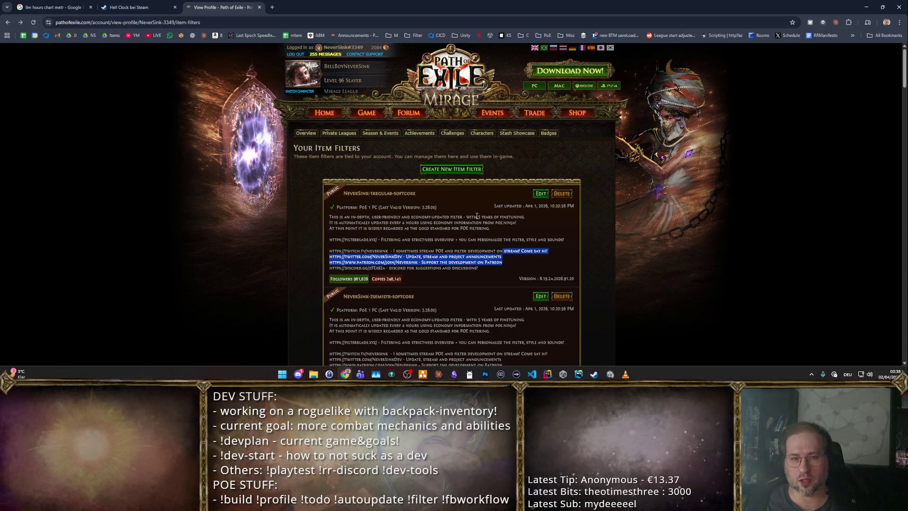
pyautogui.click(867, 7)
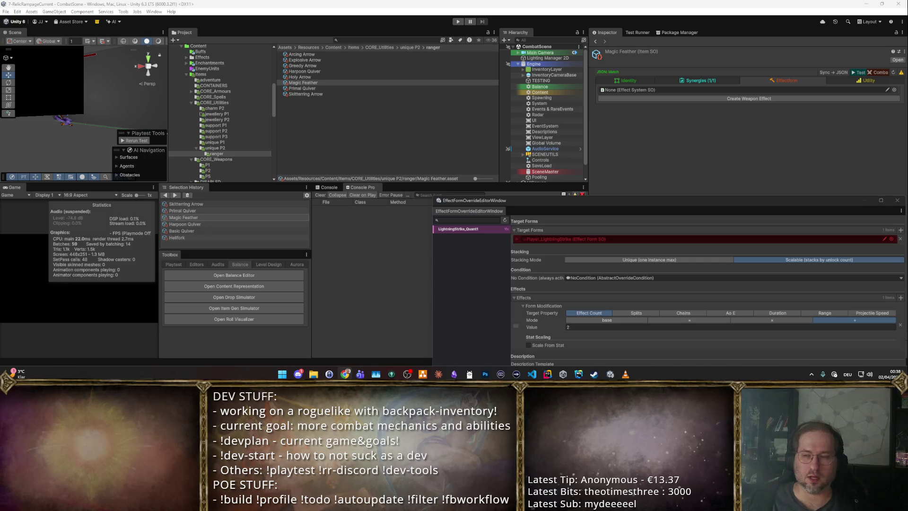
# Back in FilterBlade, load a saved filter from My Filters and try the NeverSink Stable preset.
pyautogui.hotkey('alt', 'Tab')
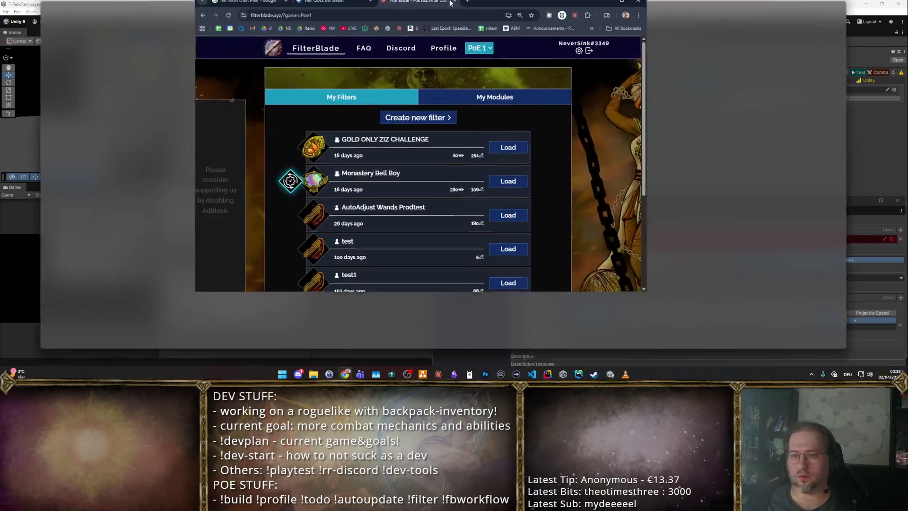
pyautogui.click(539, 154)
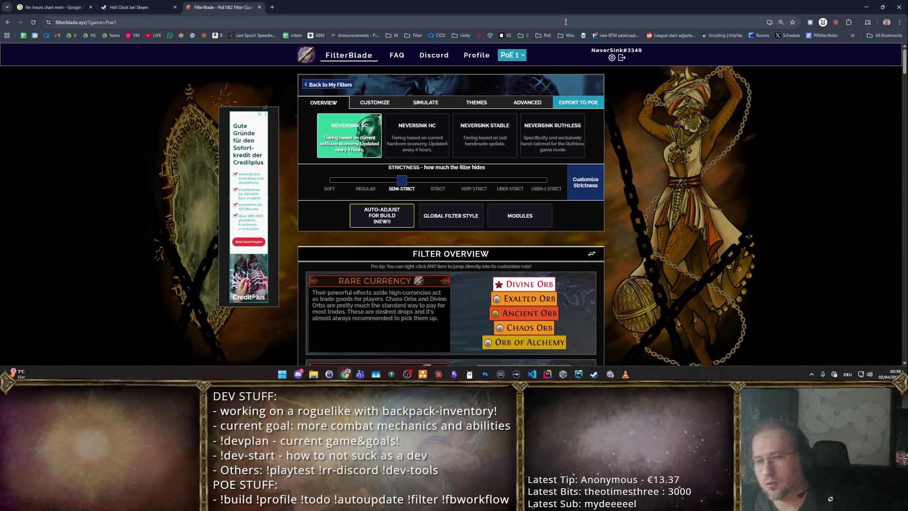
pyautogui.click(484, 135)
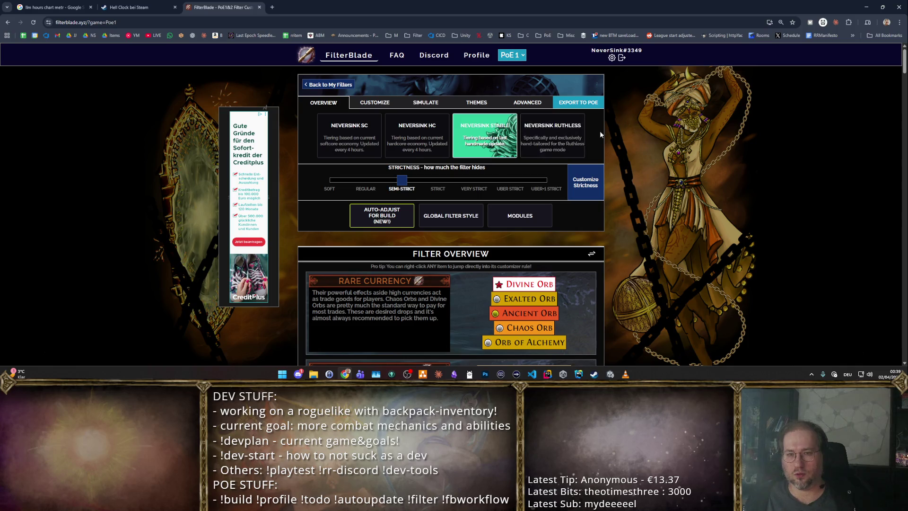
# Switch the tiering preset back to NeverSink SC and return to Unity.
pyautogui.click(350, 136)
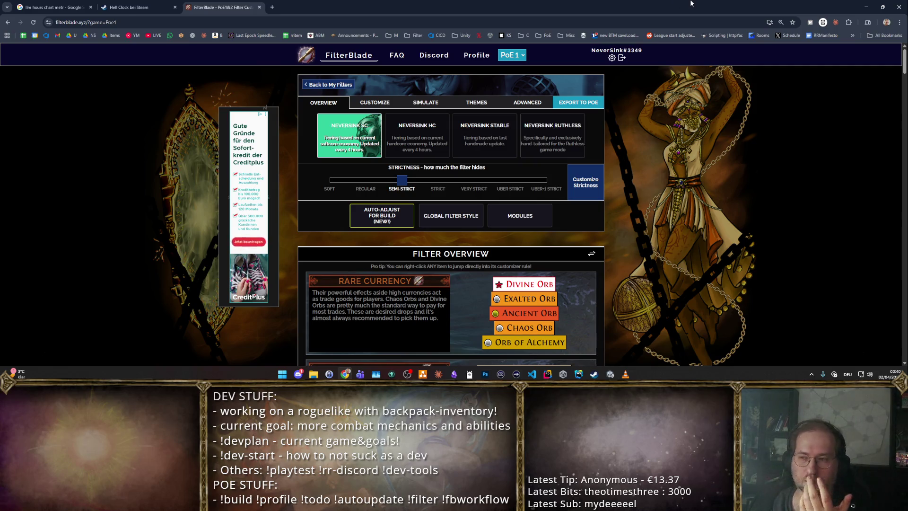
pyautogui.hotkey('alt', 'Tab')
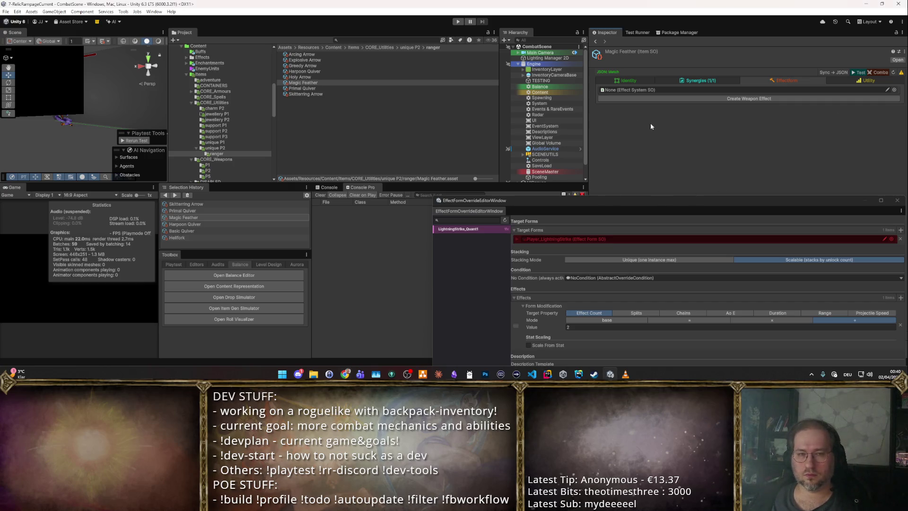
# Inspect the Harpoon Quiver, Magic Feather and Holy Arrow items in the Project window.
pyautogui.click(351, 72)
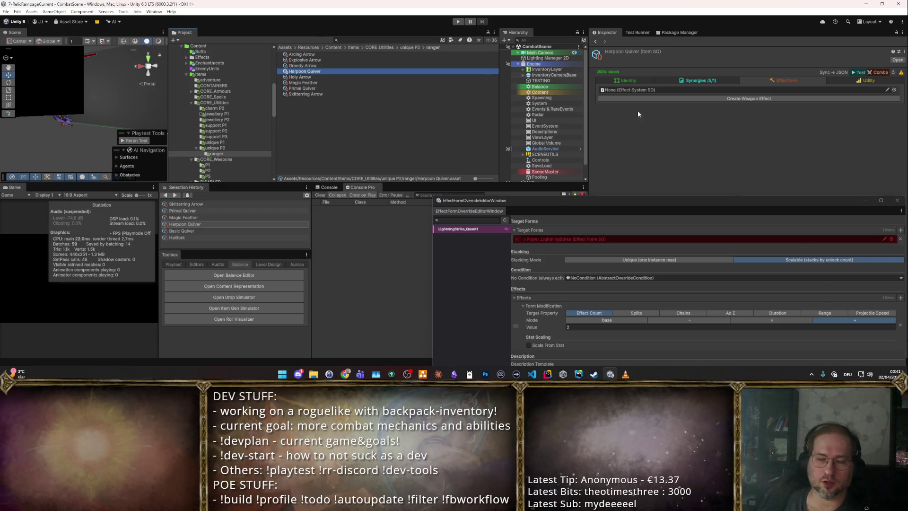
pyautogui.click(418, 83)
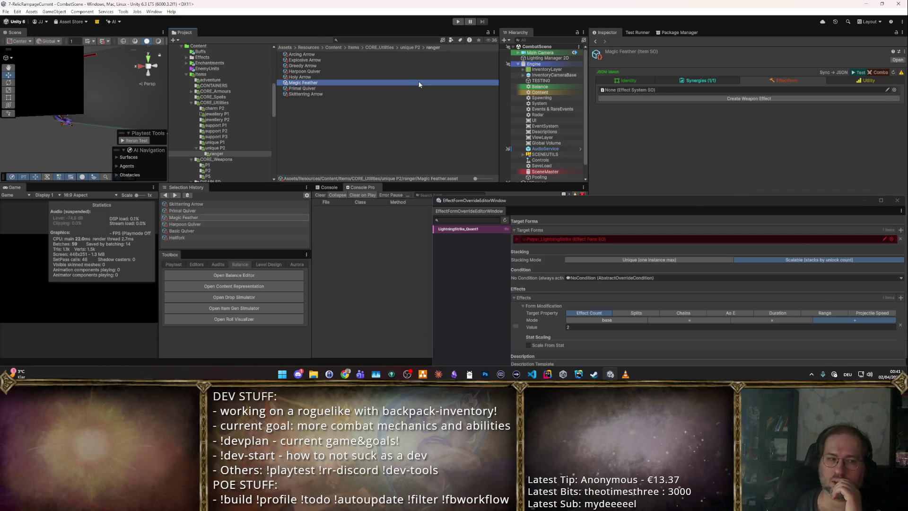
pyautogui.click(464, 72)
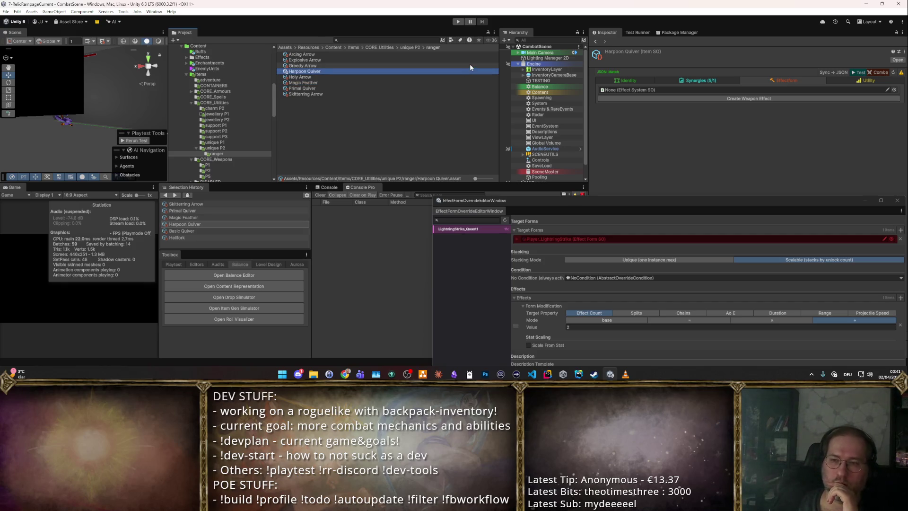
pyautogui.click(416, 83)
pyautogui.click(412, 77)
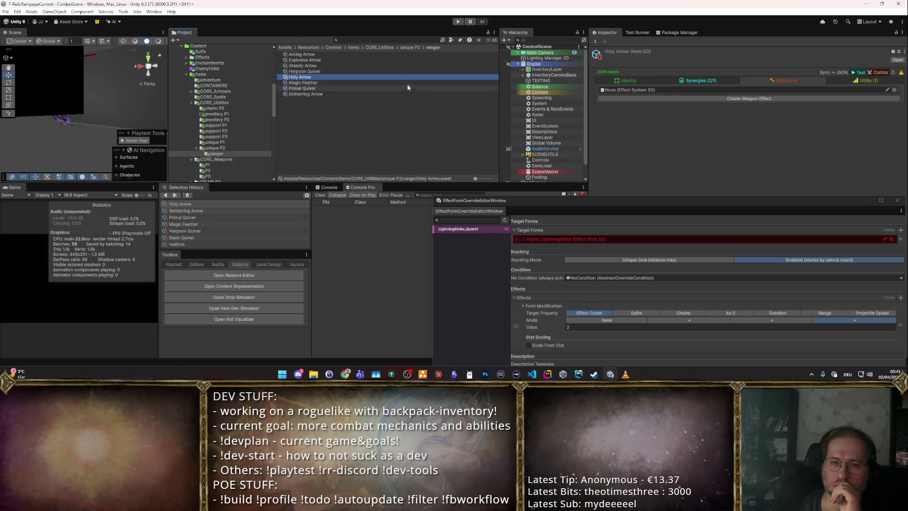
# Browse the unique P2, charm P2 and jewellery P2 folders, ending on charm P2, then enter play mode.
pyautogui.click(232, 148)
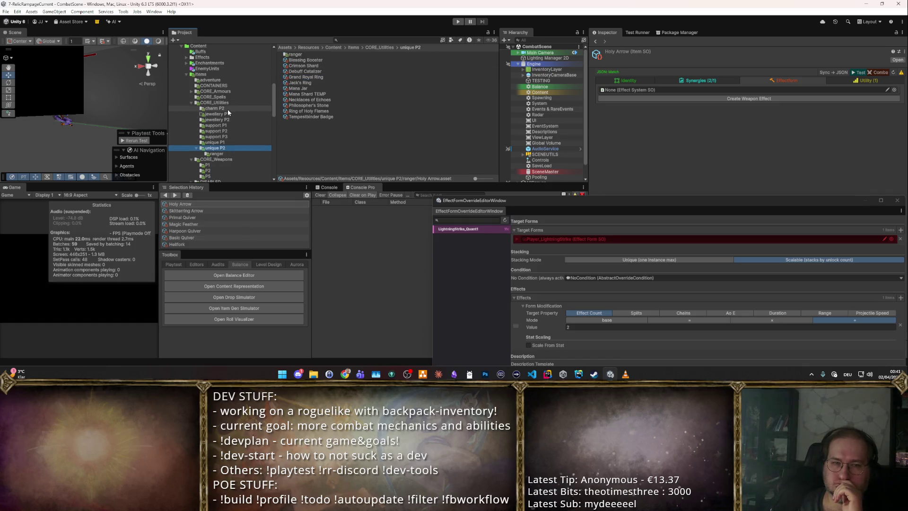
pyautogui.click(229, 109)
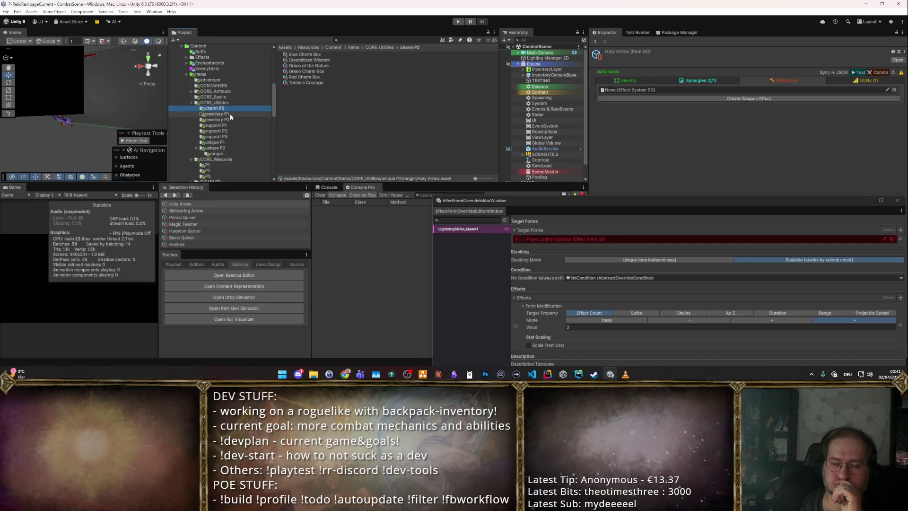
pyautogui.click(229, 120)
pyautogui.click(229, 107)
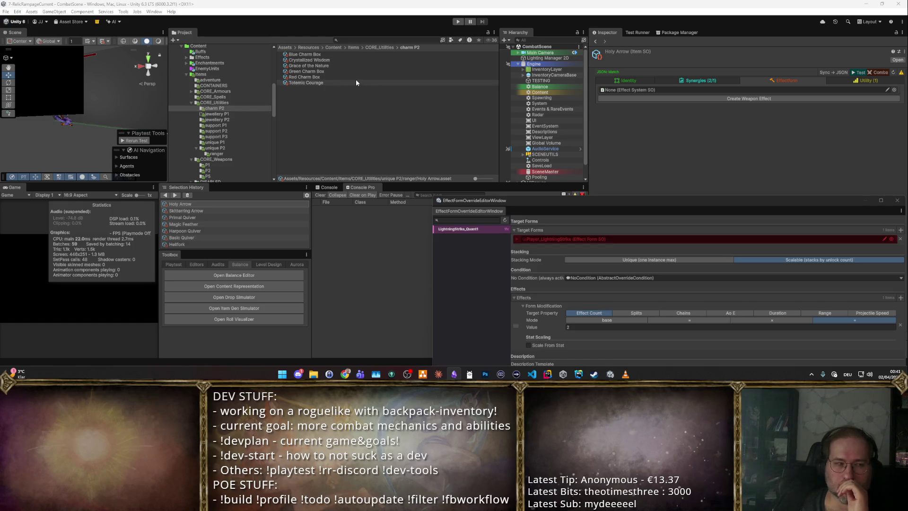
pyautogui.click(454, 22)
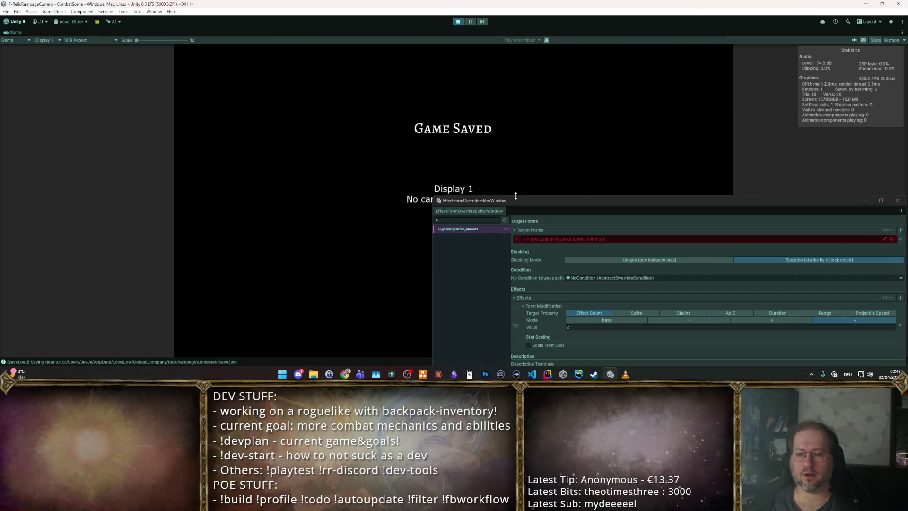
# Dock the override editor aside, take the Basic Staff reward and sell it for gold.
pyautogui.moveTo(523, 200); pyautogui.dragTo(356, 337)
pyautogui.press('d')
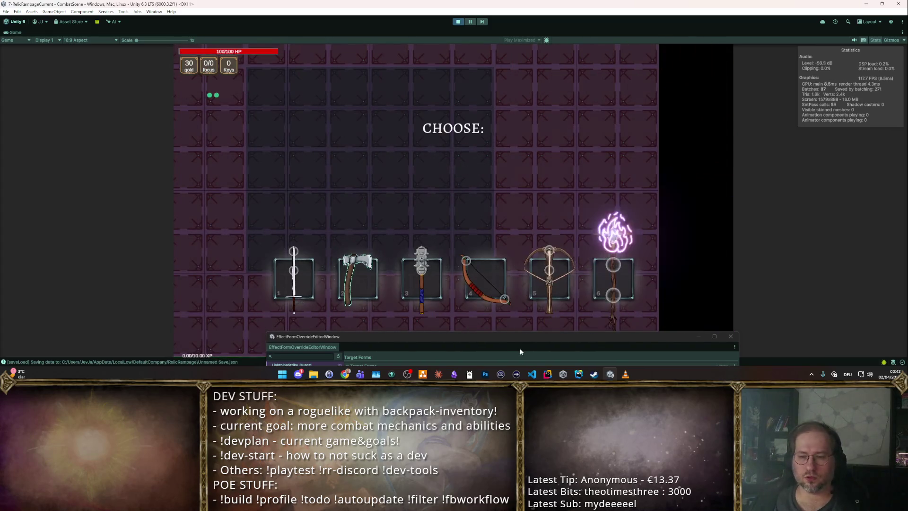
pyautogui.moveTo(417, 339); pyautogui.dragTo(417, 224)
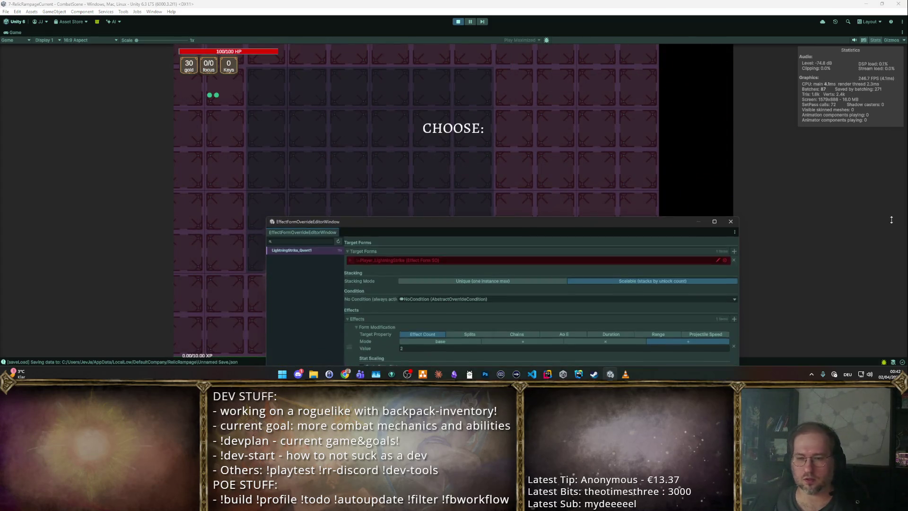
pyautogui.moveTo(528, 228); pyautogui.dragTo(901, 198)
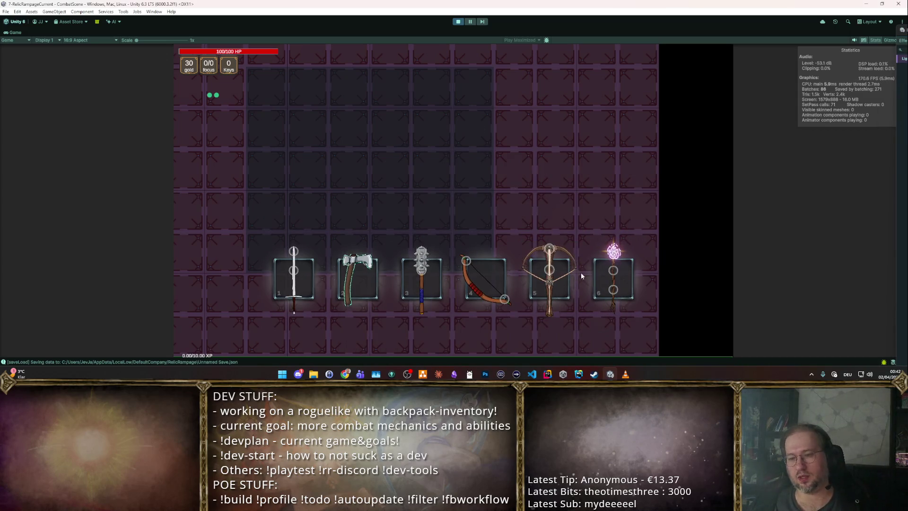
pyautogui.click(612, 280)
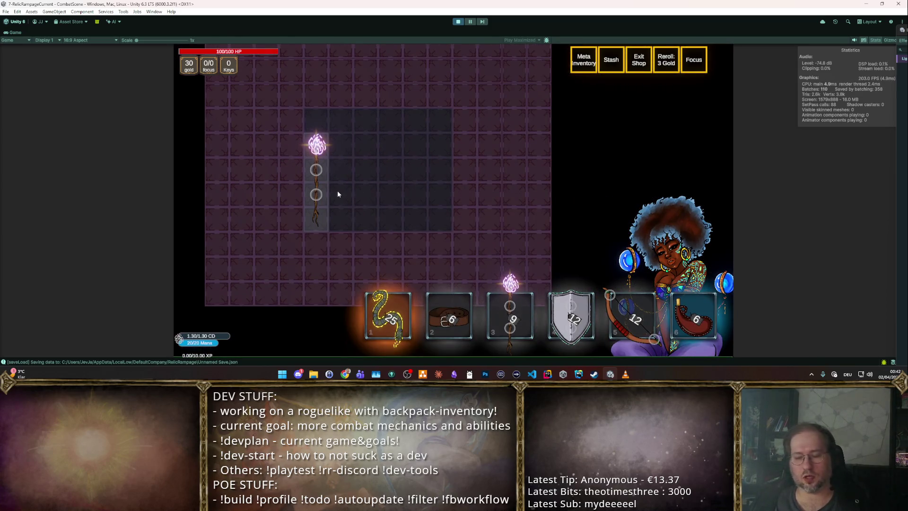
pyautogui.moveTo(316, 186)
pyautogui.moveTo(310, 188); pyautogui.dragTo(643, 260)
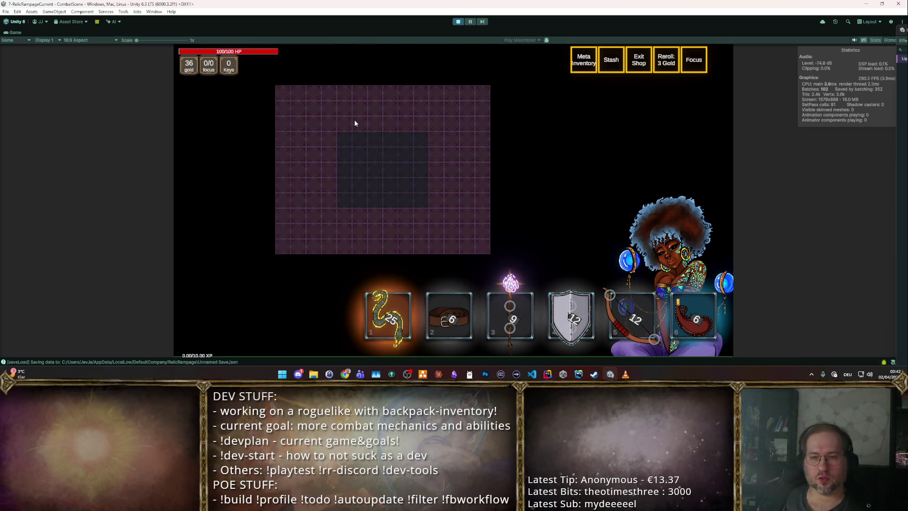
# Spawn an axe into the backpack from the F2 cheat panel, then stop play mode.
pyautogui.press('F2')
pyautogui.scroll(-1, 438, 179)
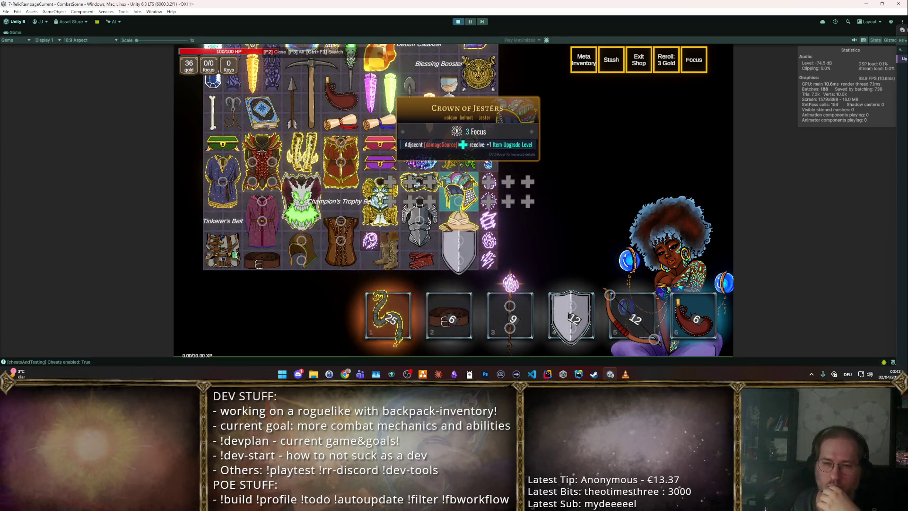
pyautogui.scroll(-1, 488, 181)
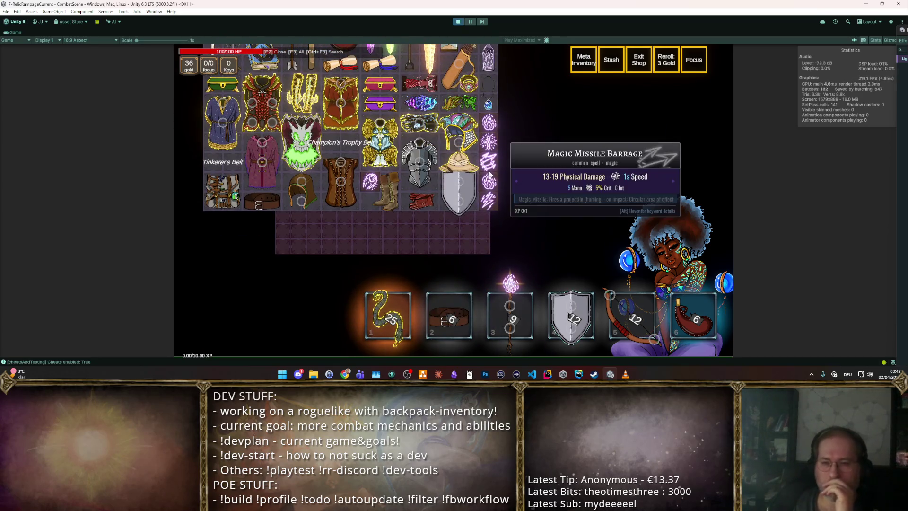
pyautogui.scroll(2, 473, 189)
pyautogui.scroll(1, 489, 184)
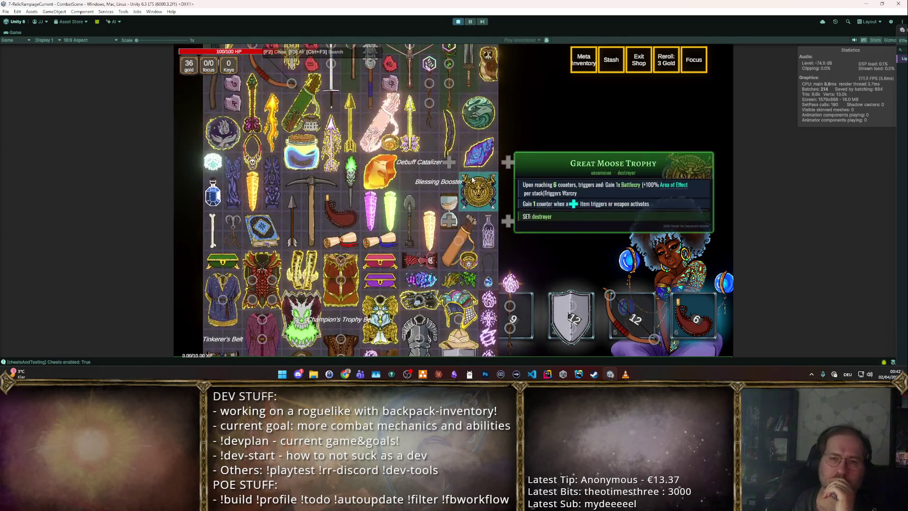
pyautogui.scroll(-1, 489, 175)
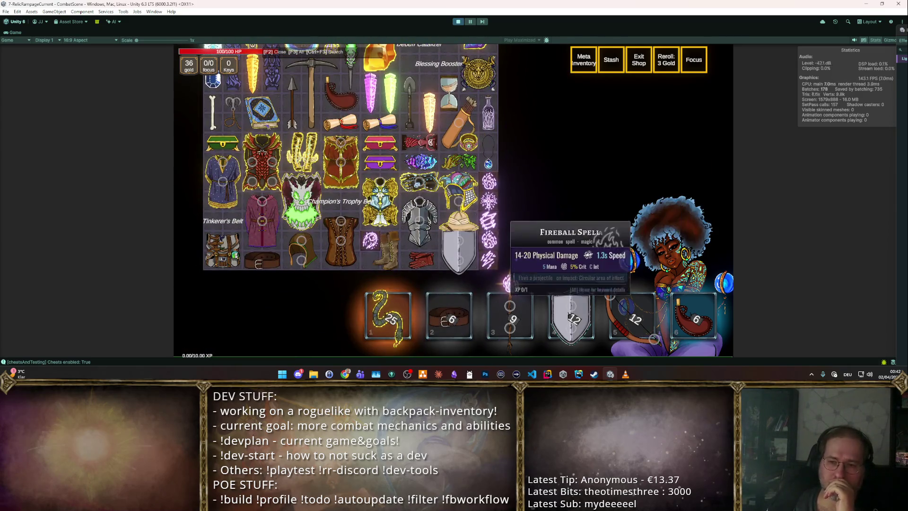
pyautogui.scroll(2, 488, 213)
pyautogui.scroll(2, 489, 215)
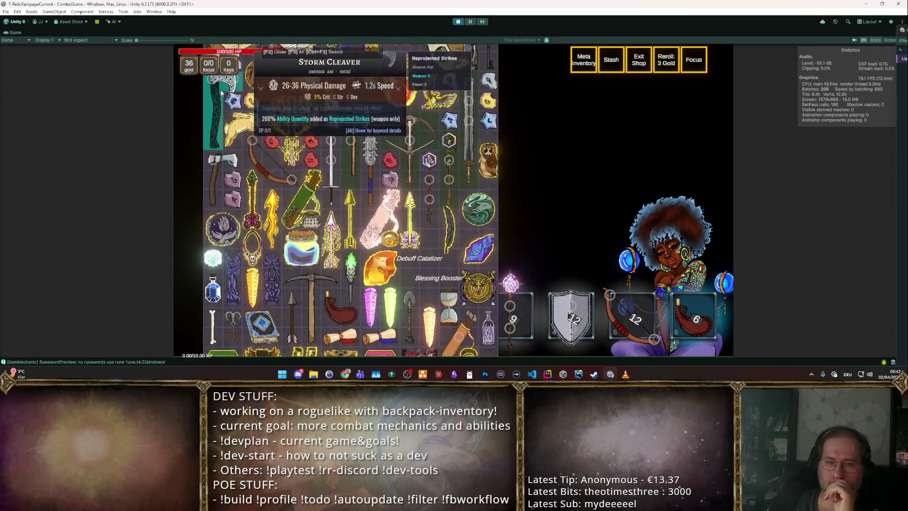
pyautogui.moveTo(399, 178)
pyautogui.mouseDown()
pyautogui.moveTo(273, 165)
pyautogui.moveTo(338, 199)
pyautogui.mouseUp()
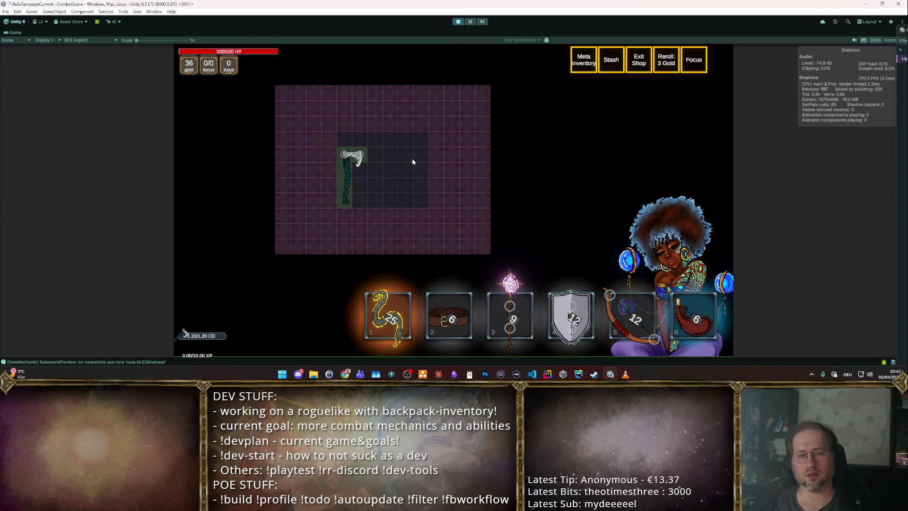
pyautogui.press('F2')
pyautogui.press('F2')
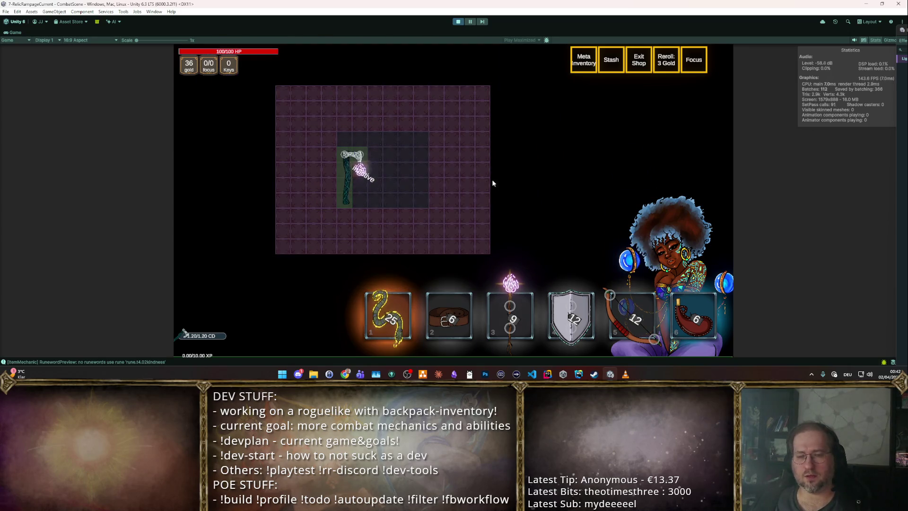
pyautogui.hotkey('ctrl', 'p')
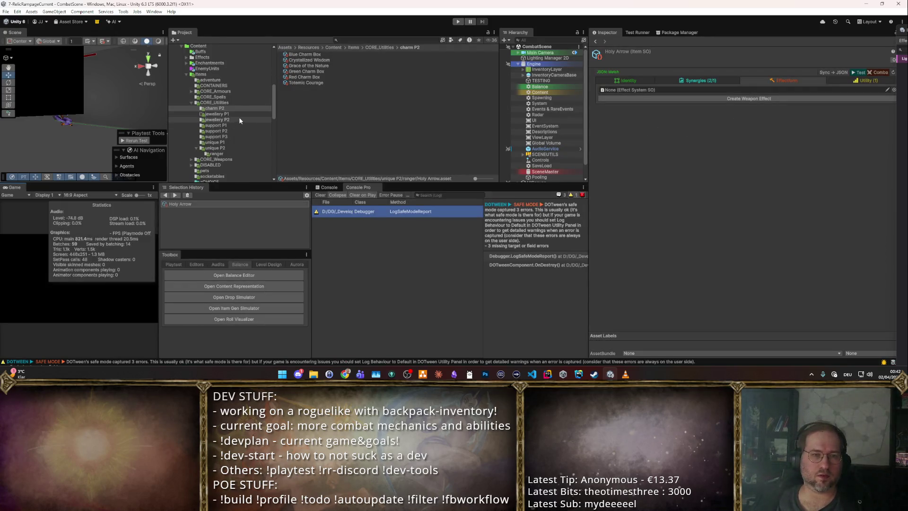
# Select the Tempestwave spell in CORE_Spells and set its Weight to 2.
pyautogui.scroll(-3, 230, 109)
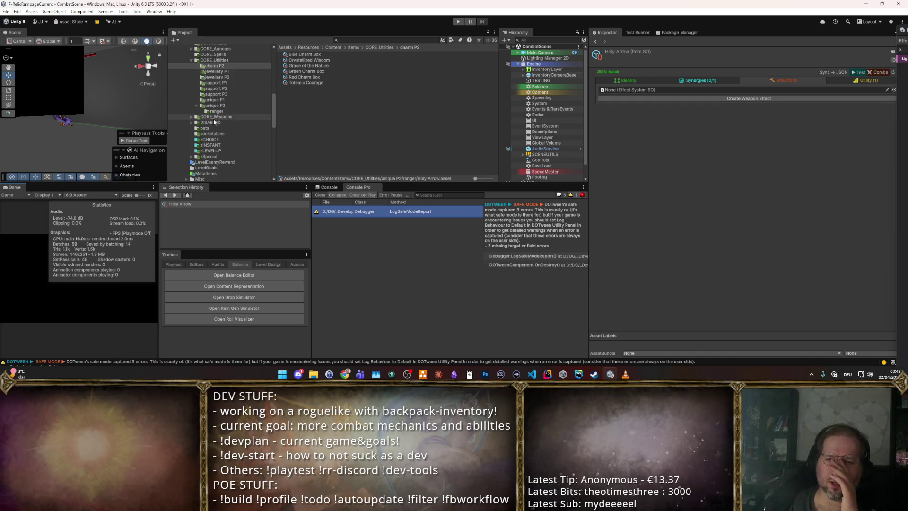
pyautogui.scroll(2, 225, 135)
pyautogui.click(213, 75)
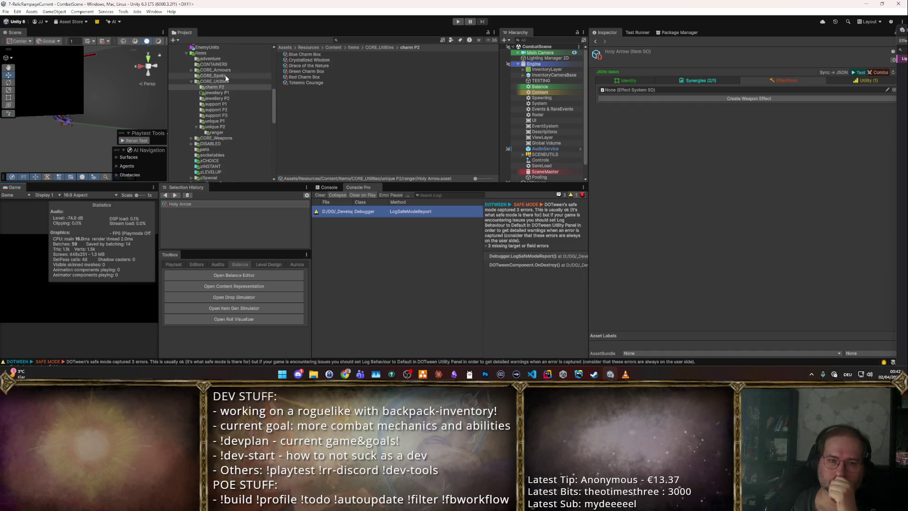
pyautogui.click(303, 105)
pyautogui.click(777, 158)
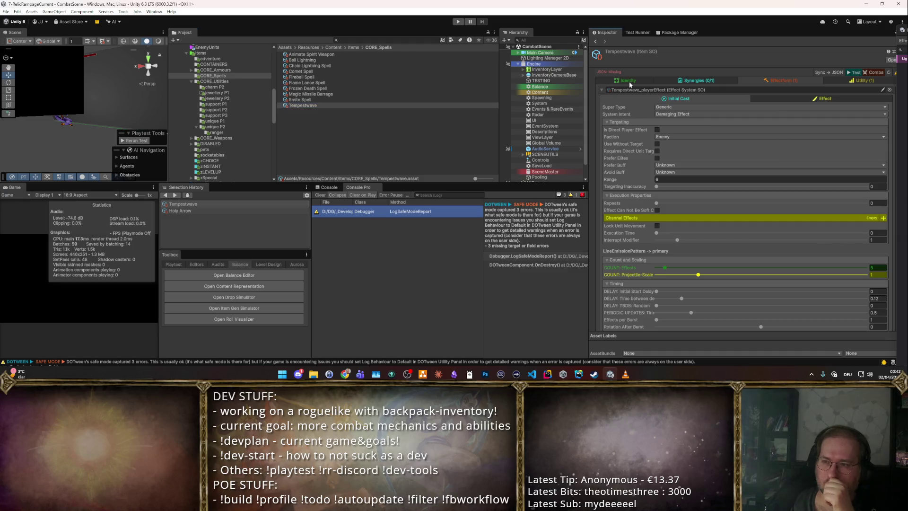
pyautogui.click(740, 239)
pyautogui.write('2')
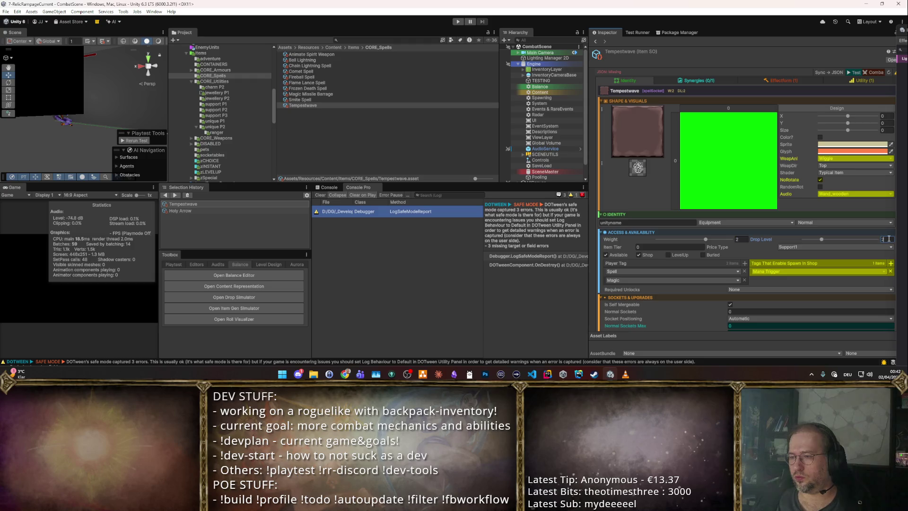
# Review Tempestwave's effect and emission settings, then return to its identity settings.
pyautogui.click(775, 81)
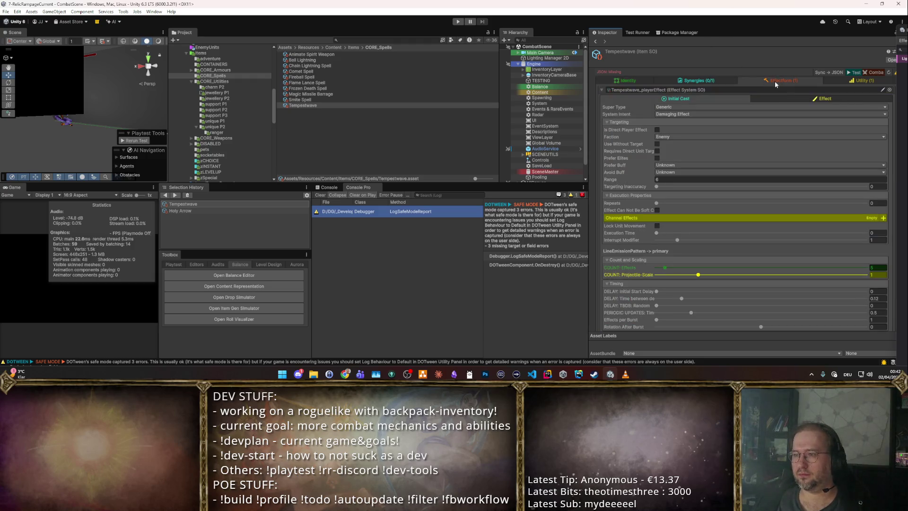
pyautogui.scroll(-5, 720, 122)
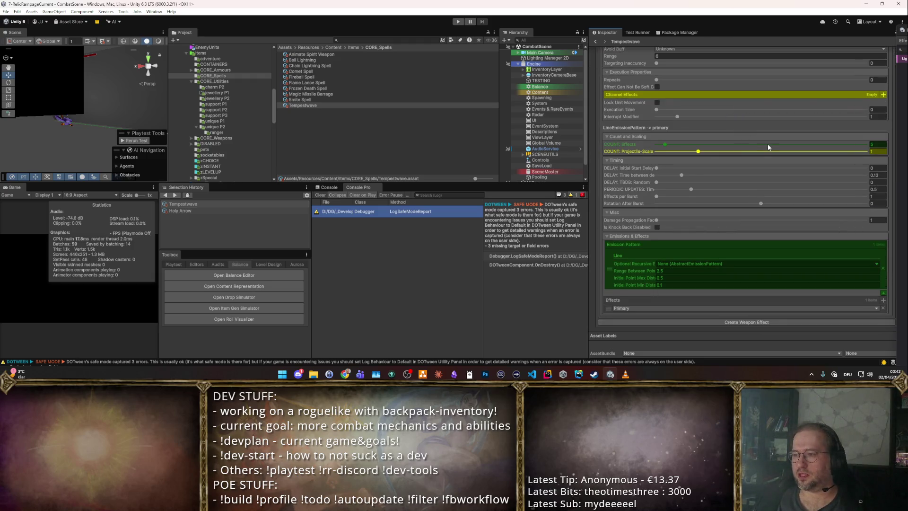
pyautogui.scroll(3, 731, 155)
pyautogui.click(629, 80)
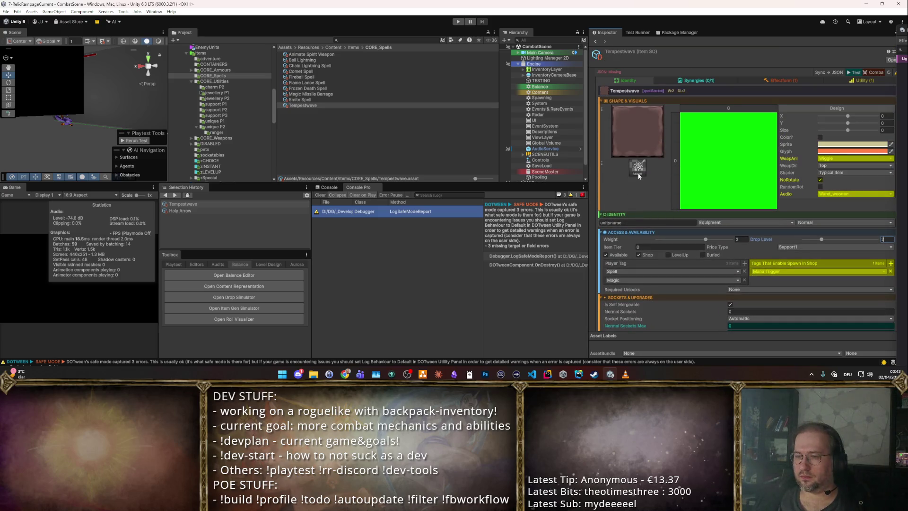
# Assign glyph_combat_stormChain as Tempestwave's glyph after comparing it with glyph_combat_stormStrike.
pyautogui.click(638, 174)
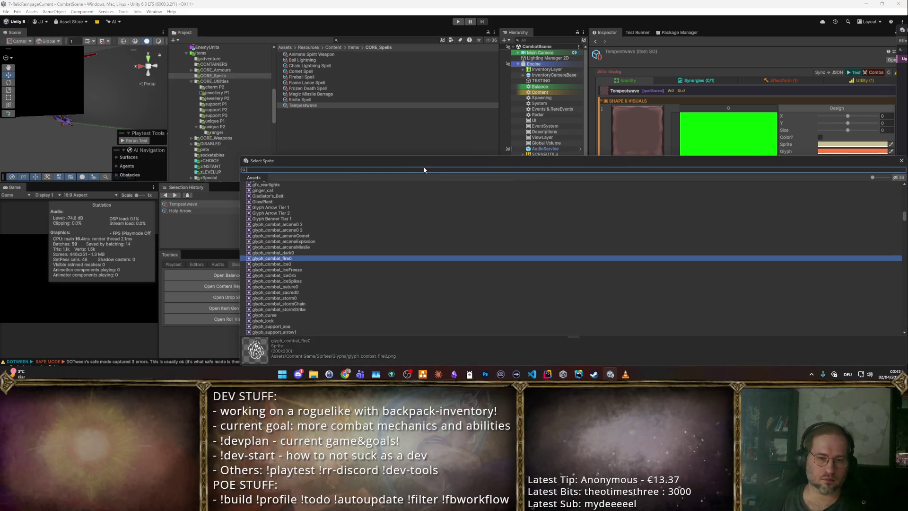
pyautogui.scroll(-3, 305, 298)
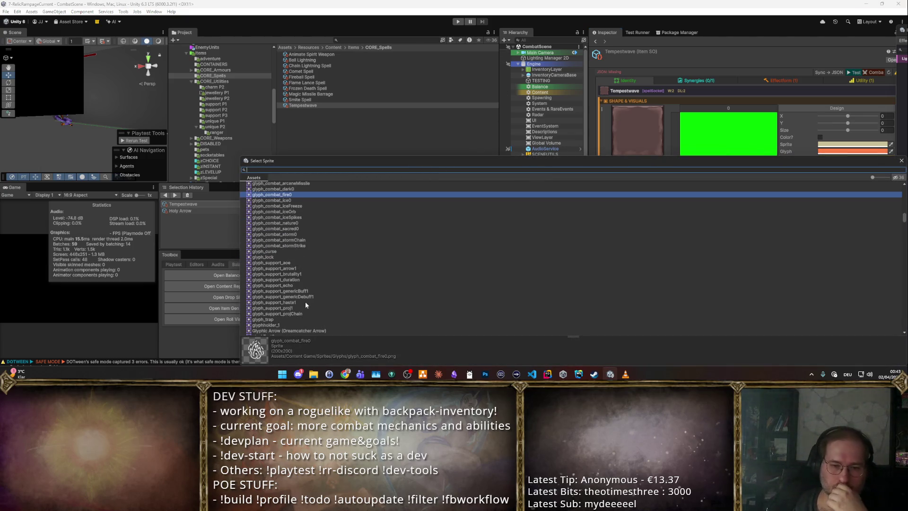
pyautogui.scroll(4, 304, 282)
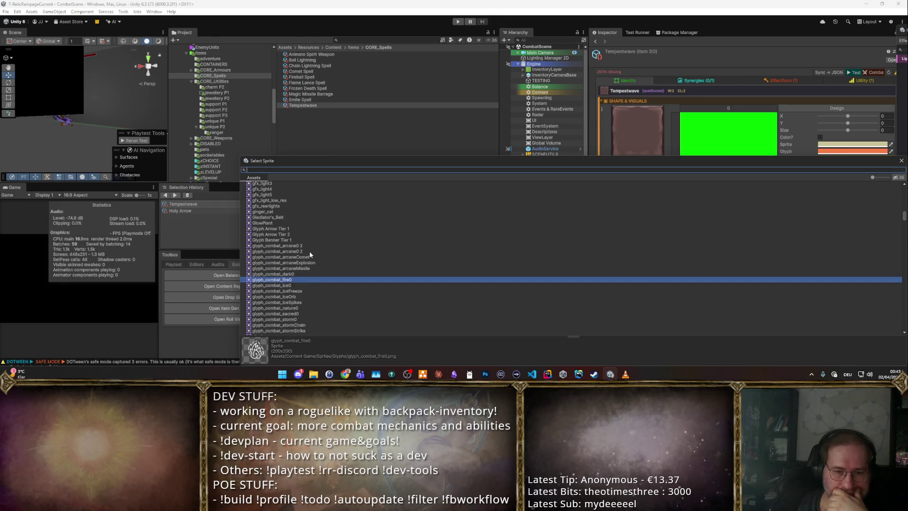
pyautogui.scroll(-5, 309, 253)
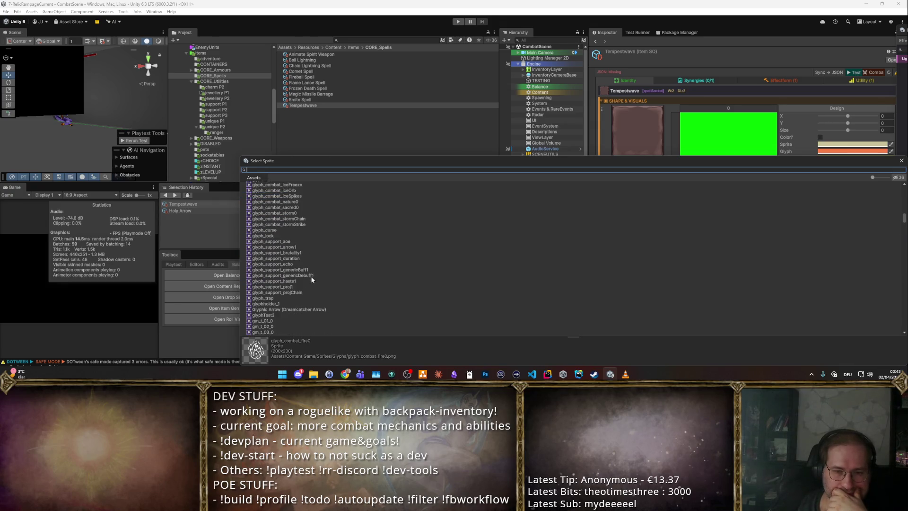
pyautogui.scroll(3, 310, 279)
pyautogui.click(303, 283)
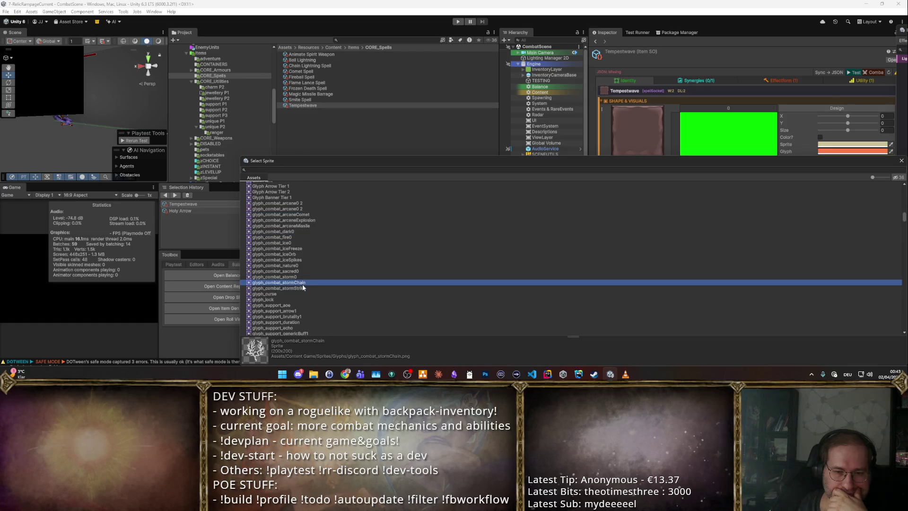
pyautogui.click(303, 288)
pyautogui.click(305, 282)
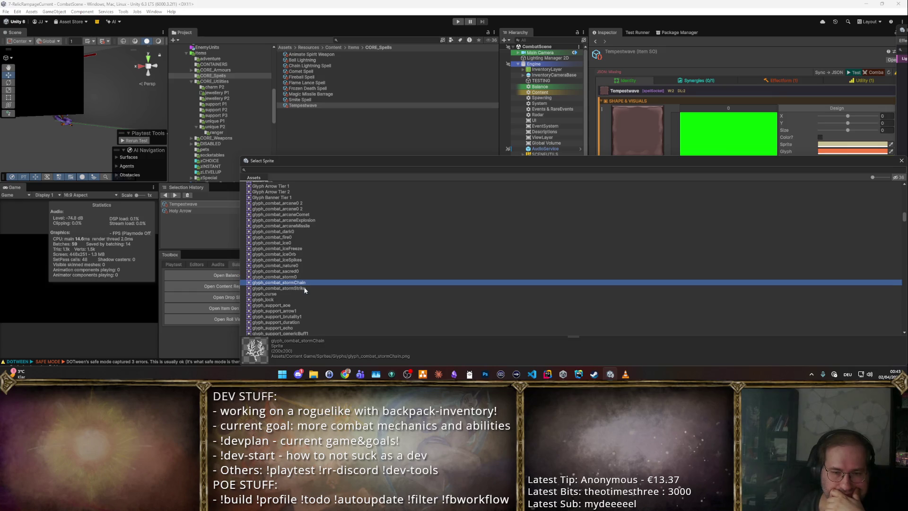
pyautogui.doubleClick(294, 283)
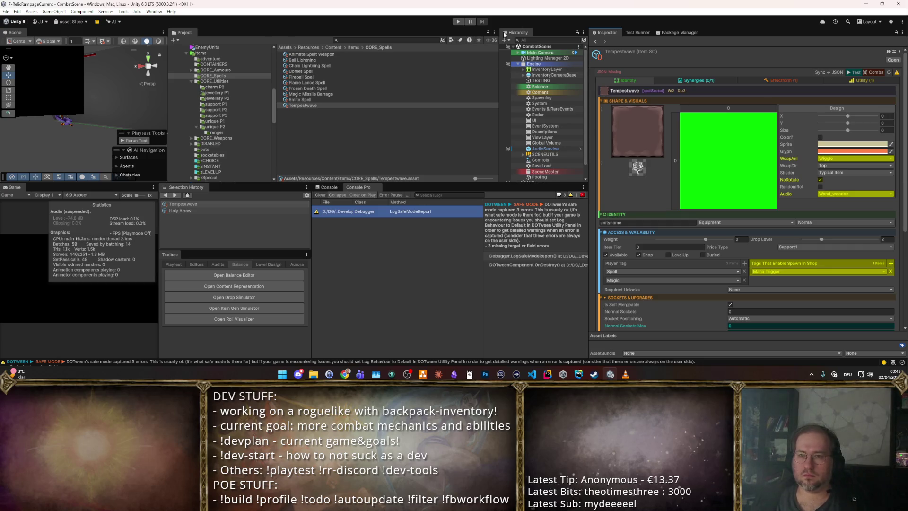
pyautogui.click(870, 73)
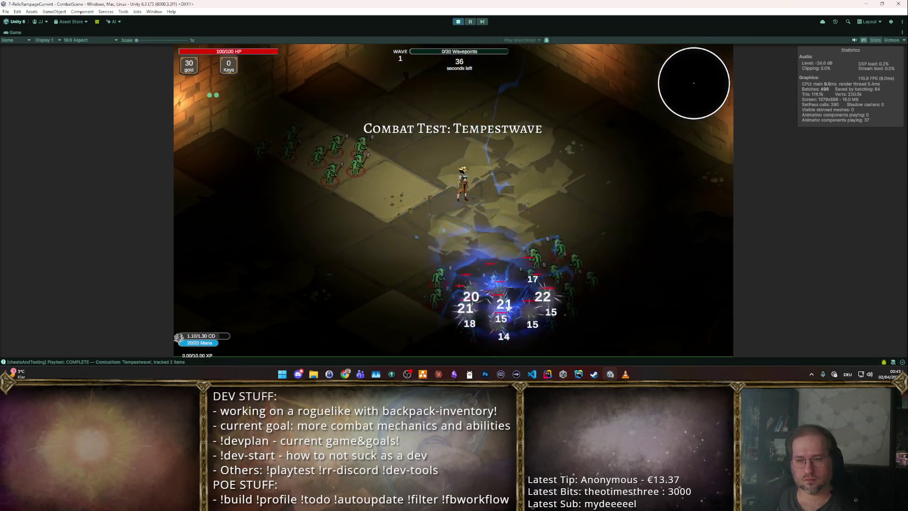
pyautogui.press('t')
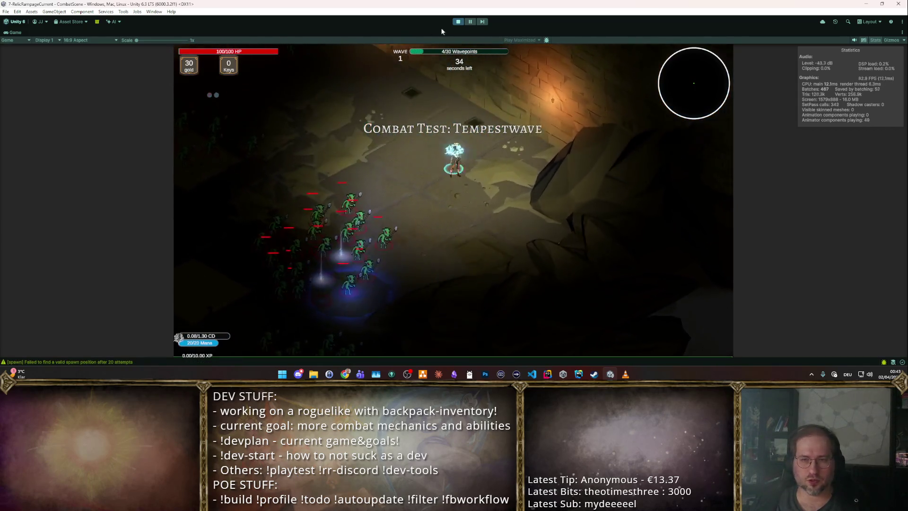
pyautogui.click(459, 22)
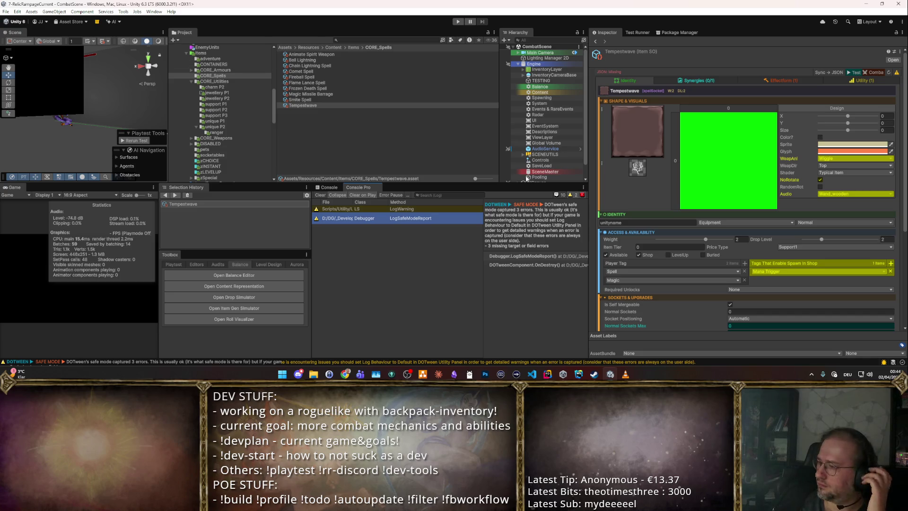
pyautogui.hotkey('alt', 'Tab')
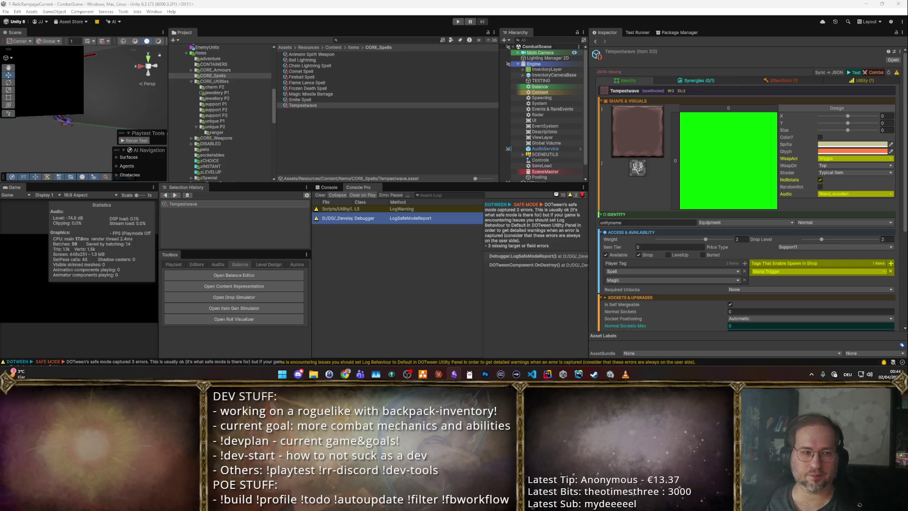
pyautogui.hotkey('ctrl', 'p')
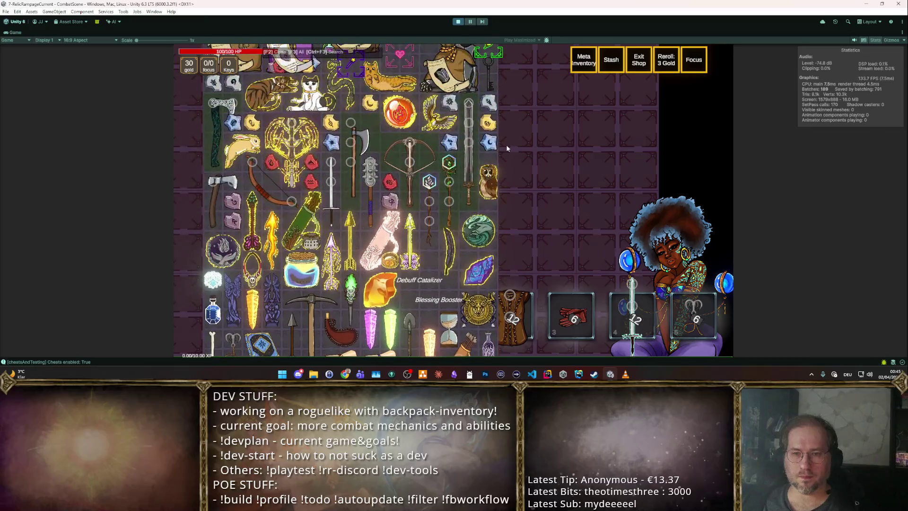
# Place the magenta staff from the F2 debug grid into the backpack and sell the Basic Staff.
pyautogui.press('F2')
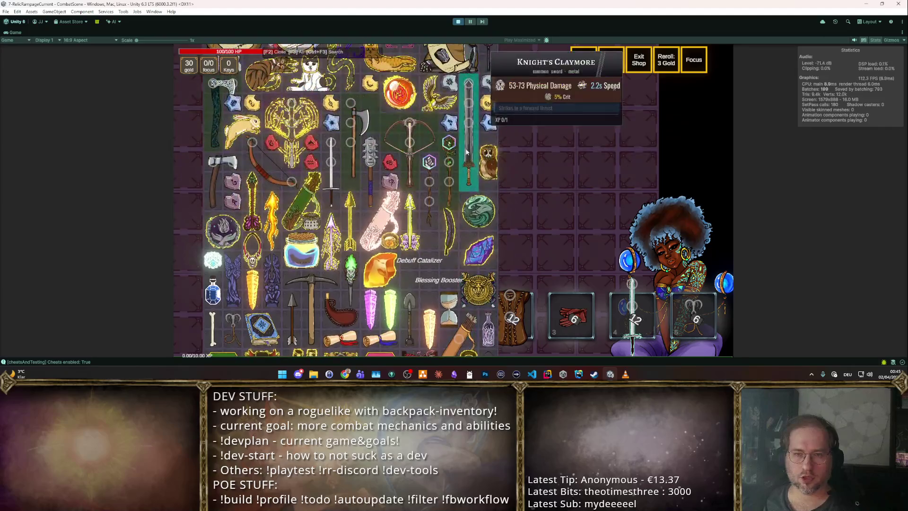
pyautogui.click(449, 151)
pyautogui.click(263, 142)
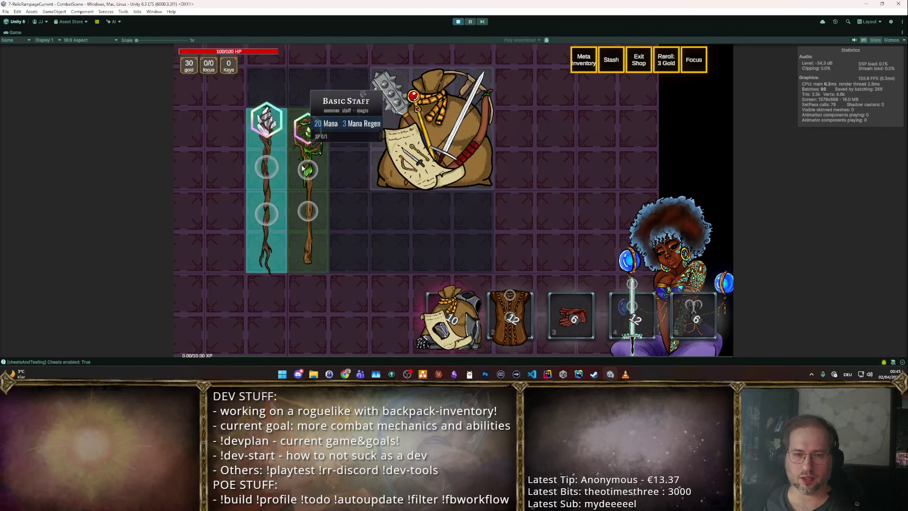
pyautogui.click(307, 170)
pyautogui.click(644, 260)
# Socket a Chain Lightning rune into the staff, leave the shop and pick the first Combat Arena.
pyautogui.press('F2')
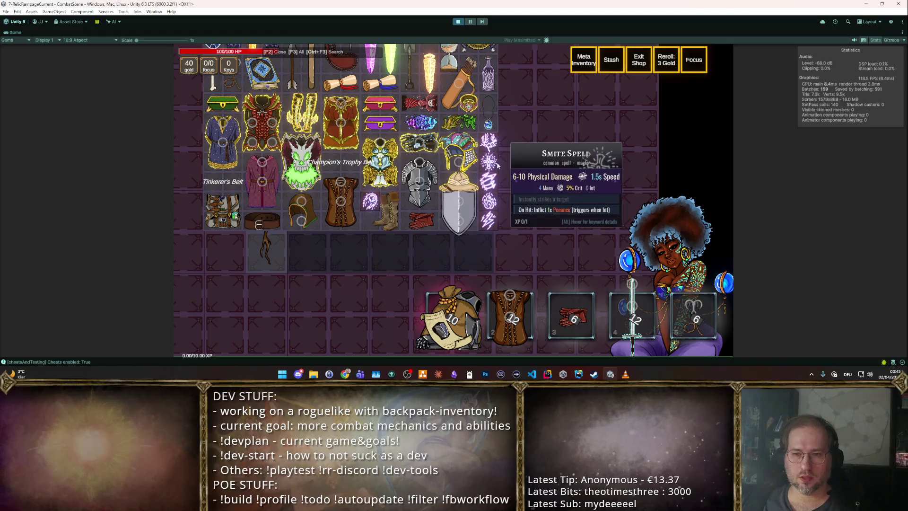
pyautogui.click(489, 220)
pyautogui.click(266, 128)
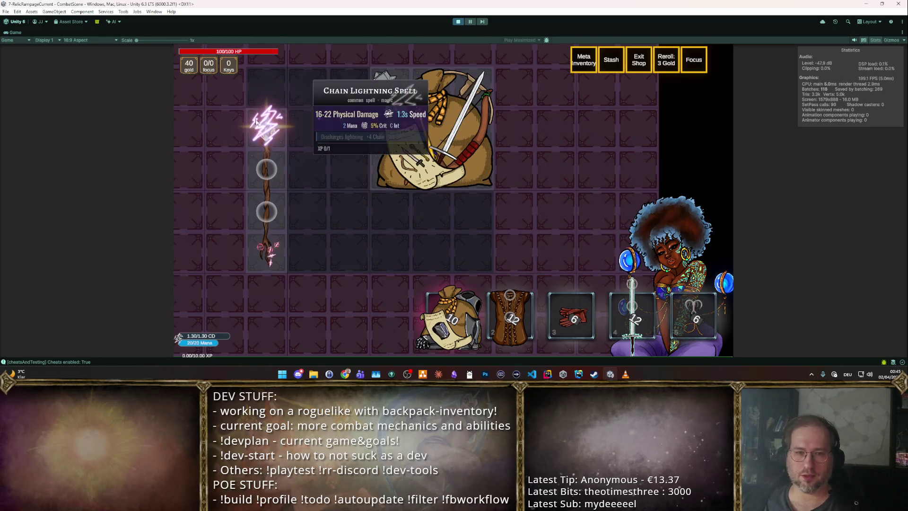
pyautogui.press('Escape')
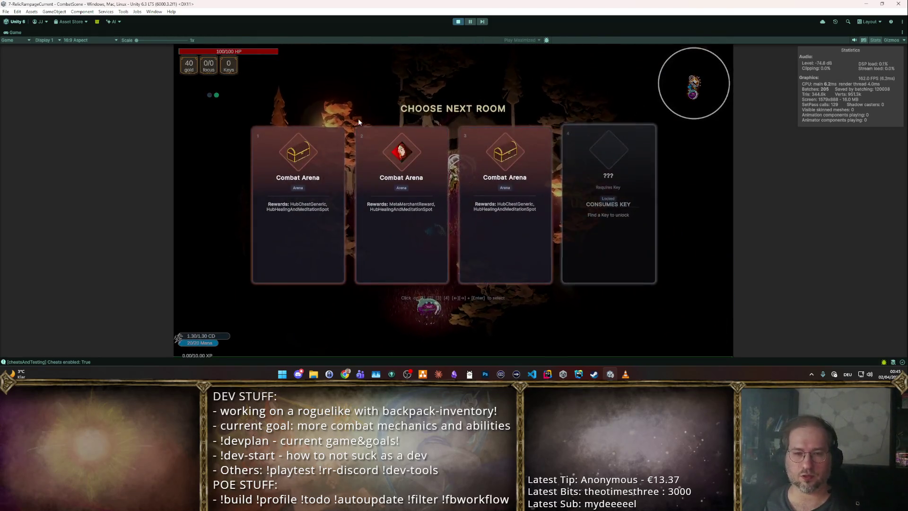
pyautogui.click(337, 141)
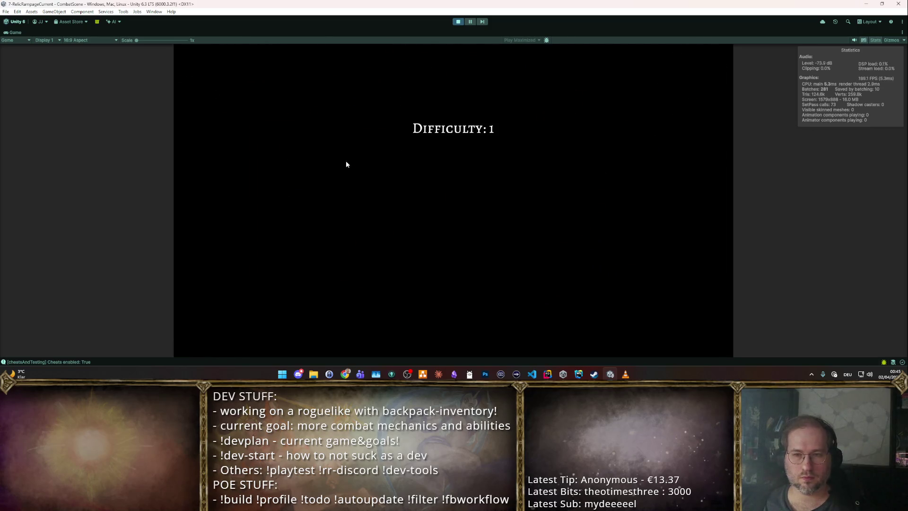
# Cast chain lightning repeatedly at the goblin packs.
pyautogui.click(375, 273)
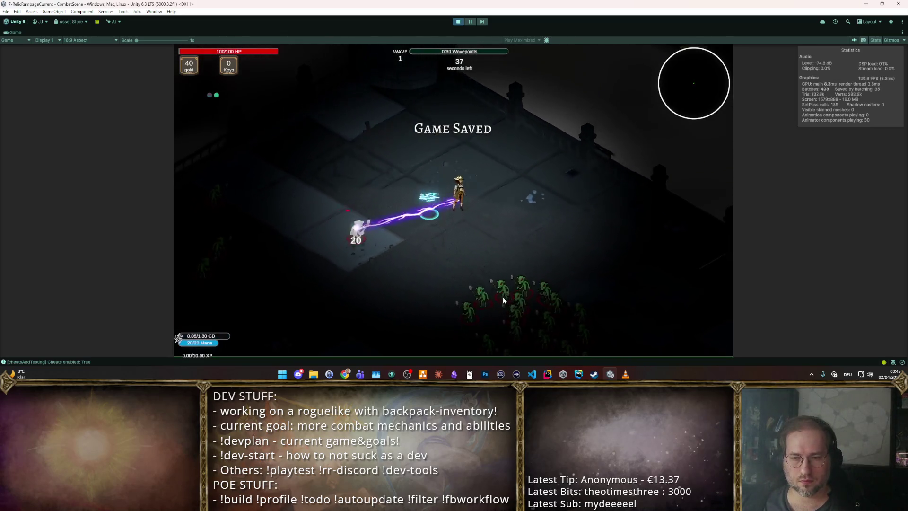
pyautogui.click(425, 269)
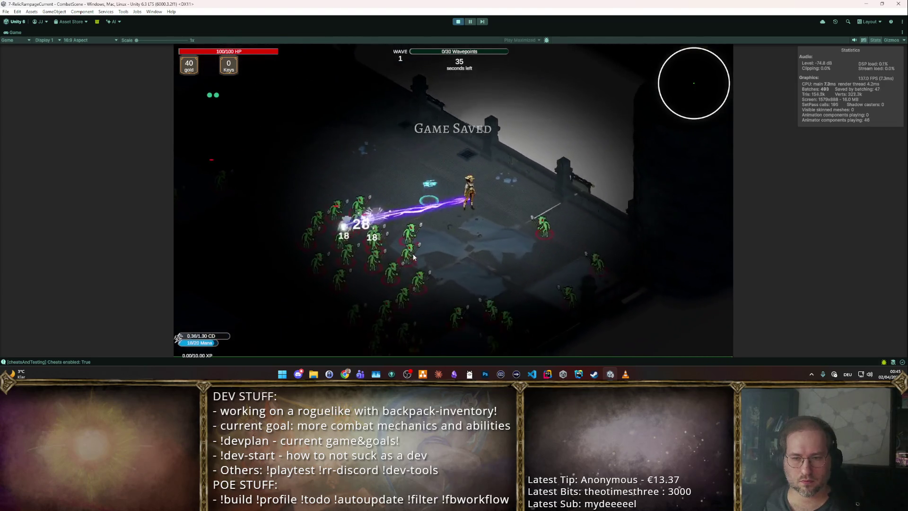
pyautogui.click(497, 278)
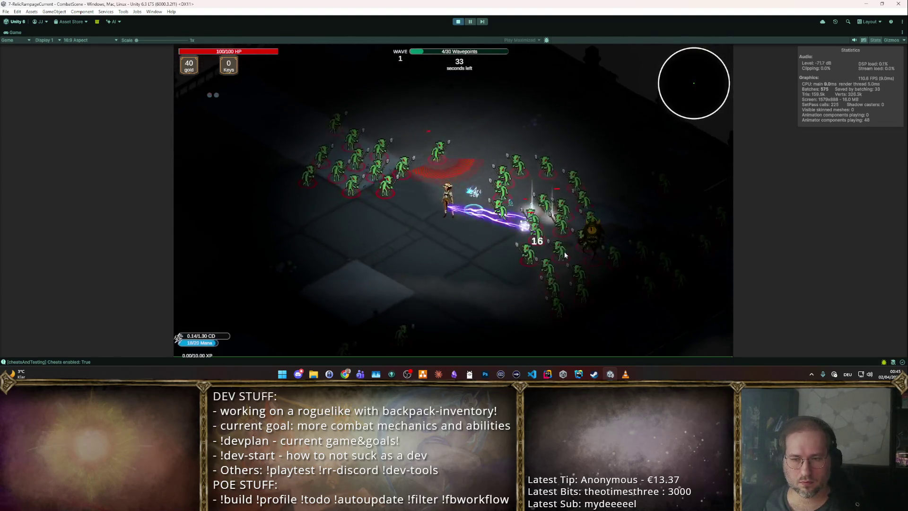
pyautogui.click(542, 167)
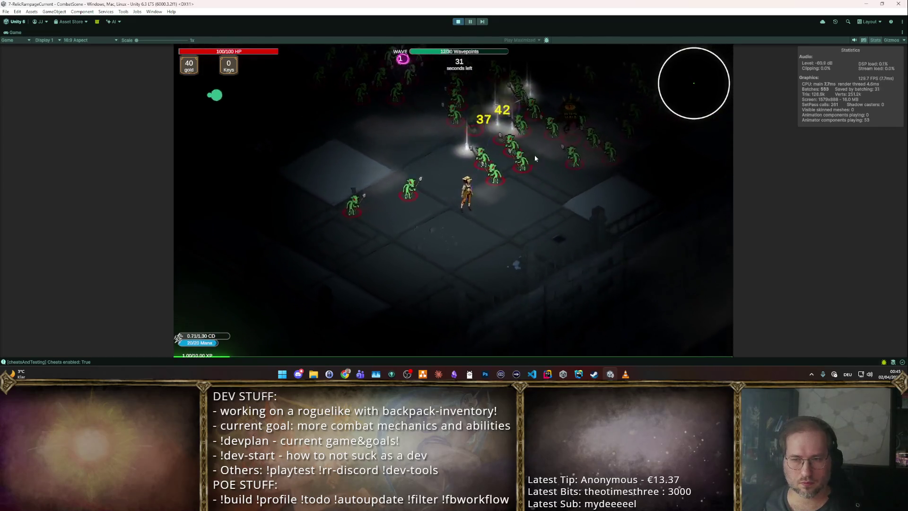
pyautogui.click(461, 118)
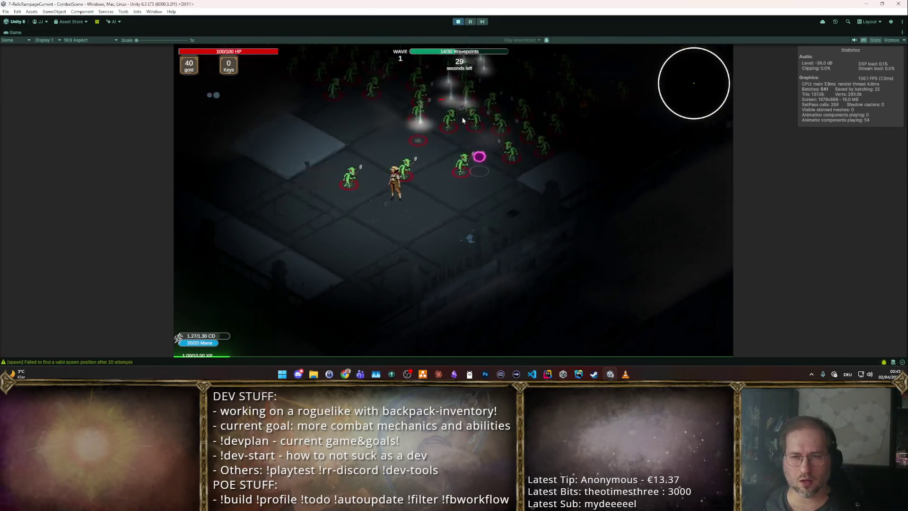
pyautogui.click(461, 117)
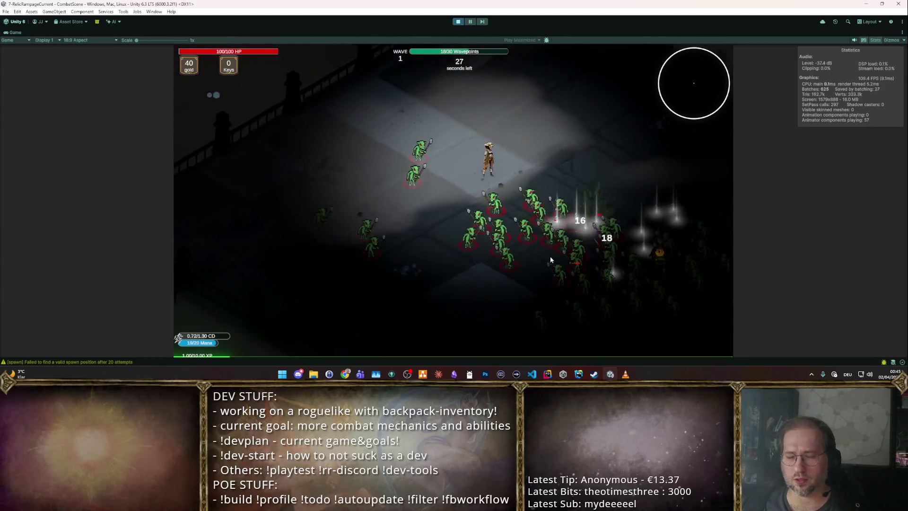
pyautogui.click(487, 289)
pyautogui.click(487, 289)
pyautogui.click(487, 288)
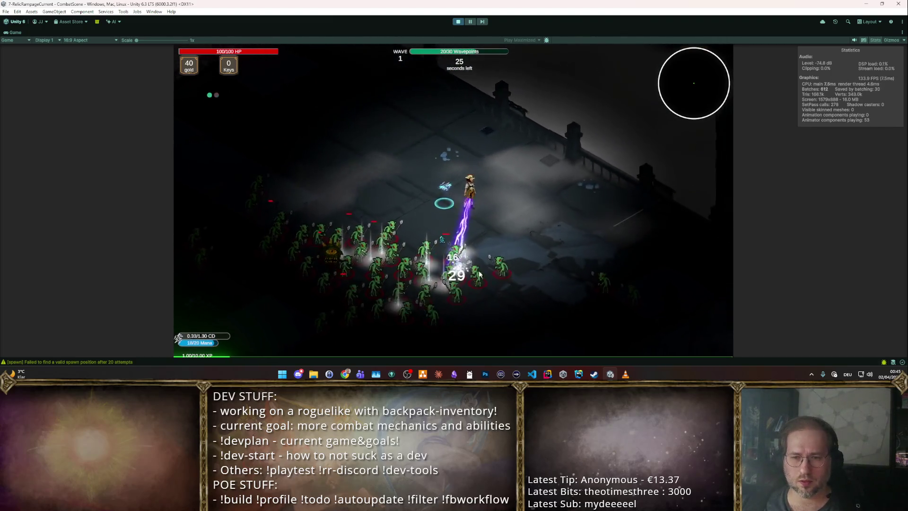
pyautogui.click(366, 251)
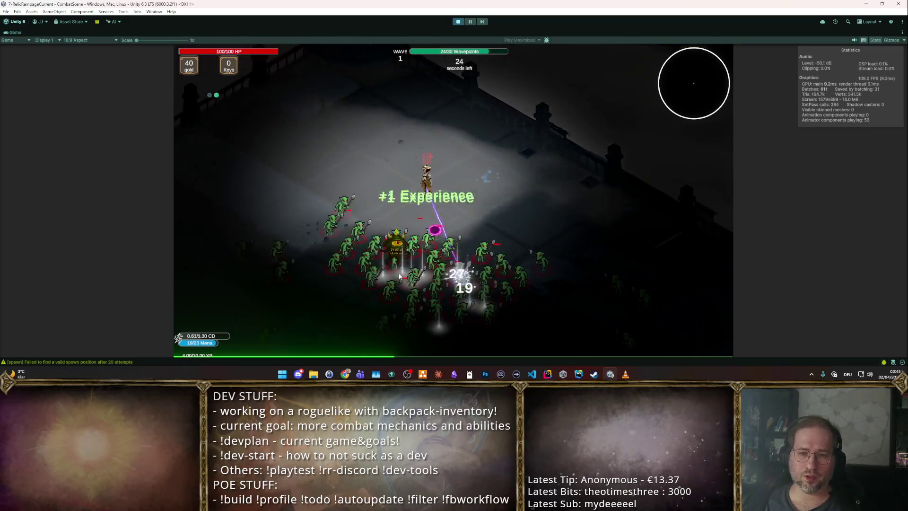
# Move the character right and up across the level, then stop play mode.
pyautogui.press('d')
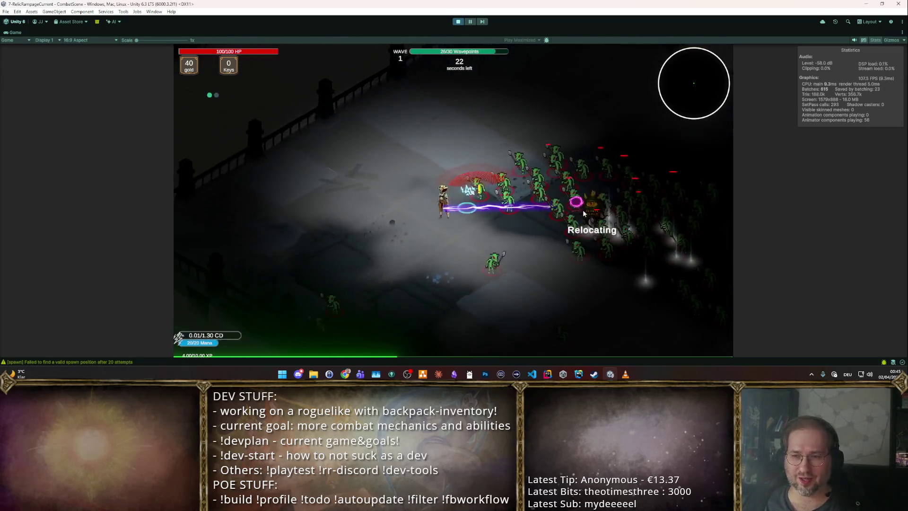
pyautogui.press('w')
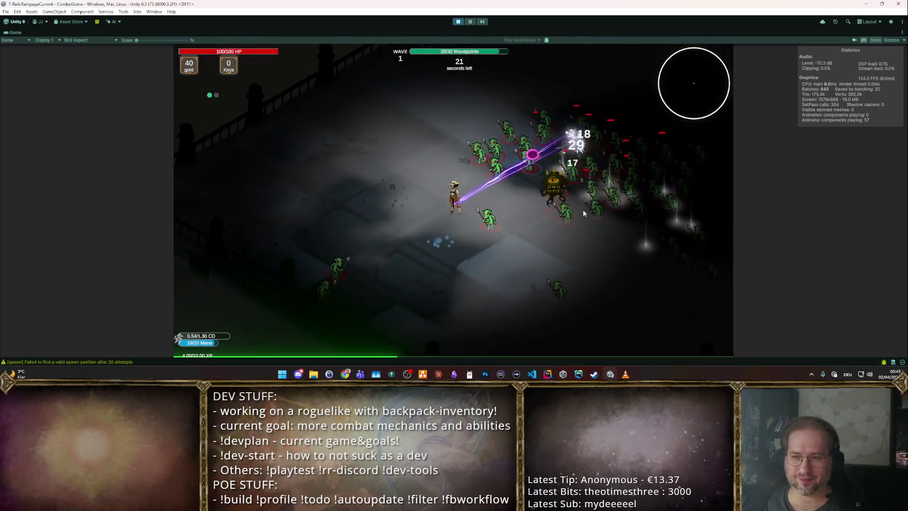
pyautogui.press('d')
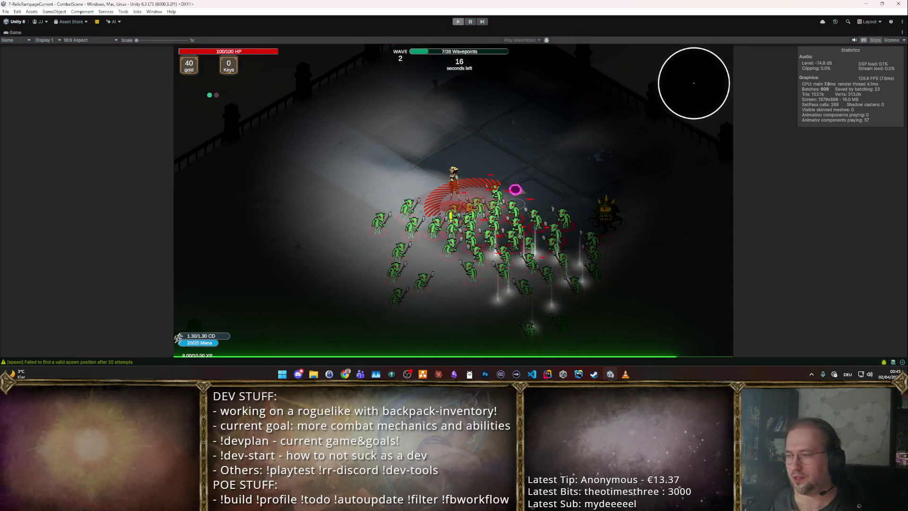
pyautogui.click(459, 23)
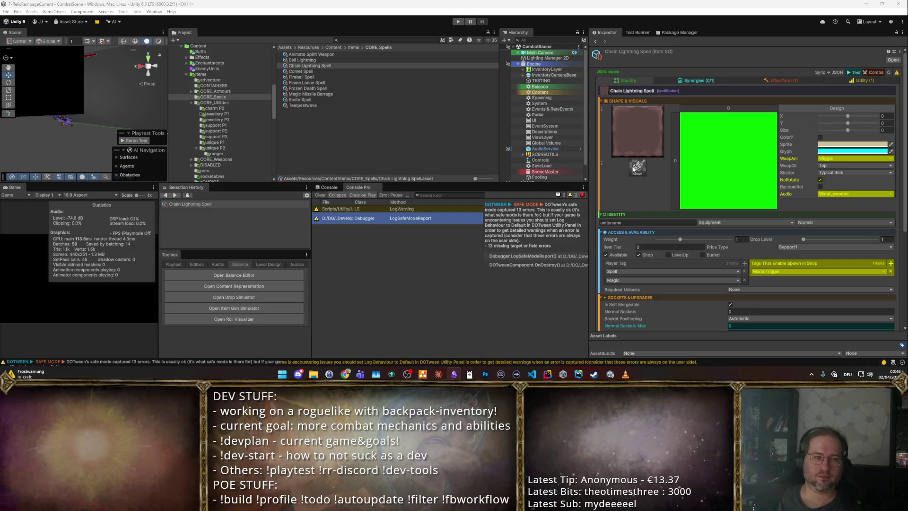
# Scroll through the Chain Lightning Spell inspector, then deselect it to clear the Inspector.
pyautogui.click(492, 330)
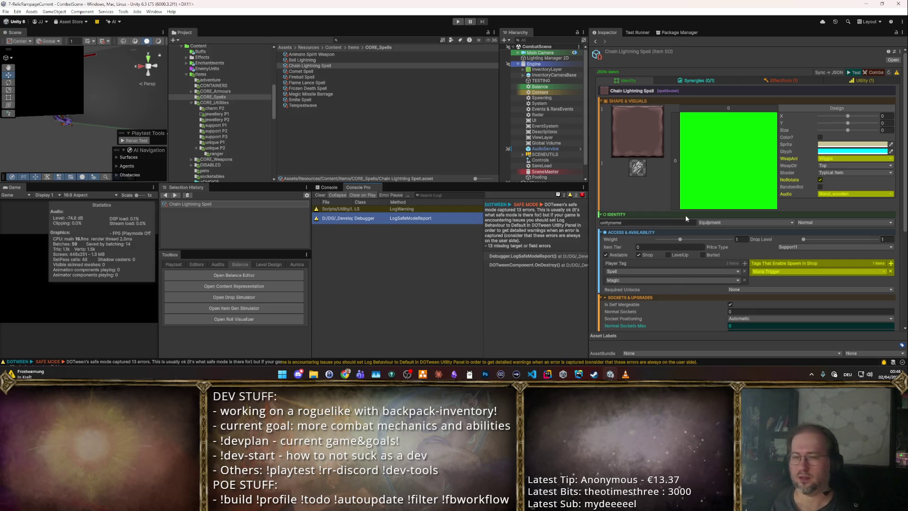
pyautogui.scroll(-5, 794, 248)
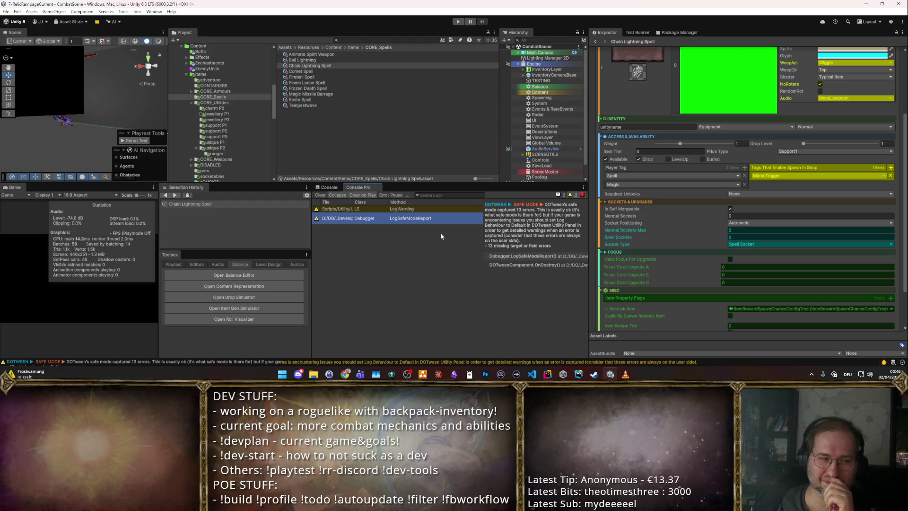
pyautogui.scroll(-3, 747, 248)
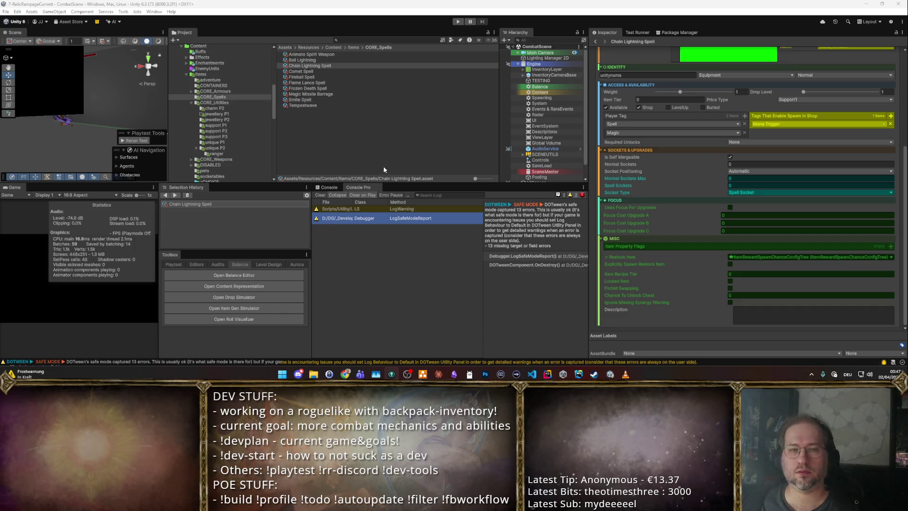
pyautogui.click(365, 121)
pyautogui.moveTo(179, 98)
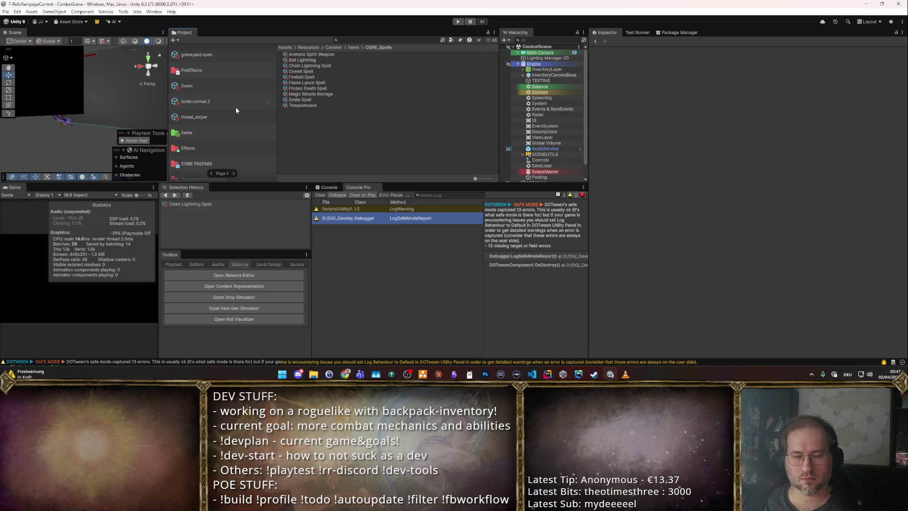
# Open the Runeword Editor from the Toolbox's Editors tools.
pyautogui.click(221, 265)
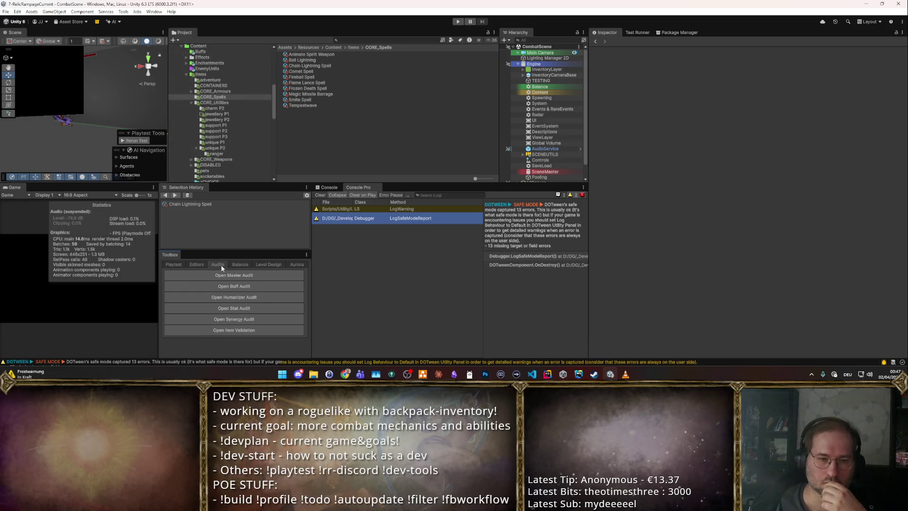
pyautogui.click(195, 263)
pyautogui.scroll(-3, 226, 285)
pyautogui.scroll(-1, 227, 288)
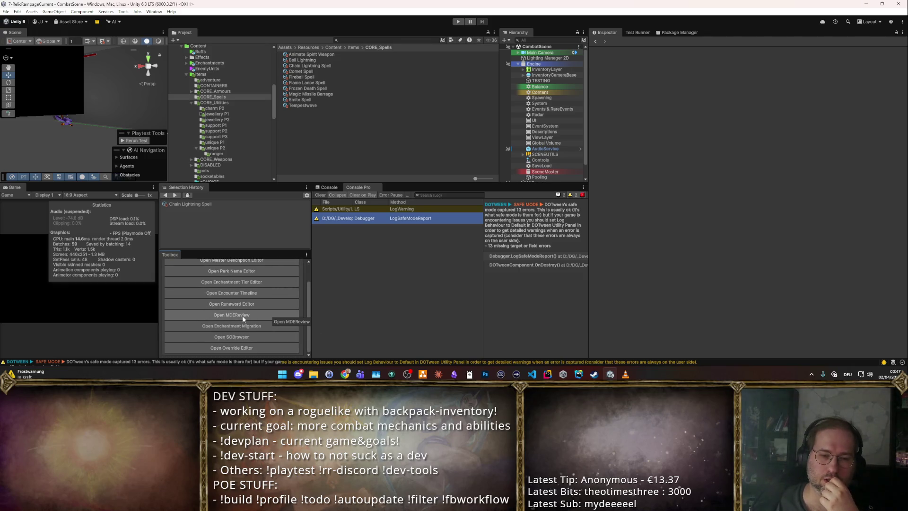
pyautogui.click(236, 304)
# Move the Runeword Editor right, select the Dawn runeword and make the window taller.
pyautogui.moveTo(153, 58)
pyautogui.mouseDown()
pyautogui.moveTo(347, 93)
pyautogui.moveTo(432, 92)
pyautogui.moveTo(344, 18)
pyautogui.moveTo(318, 25)
pyautogui.mouseUp()
pyautogui.click(296, 133)
pyautogui.scroll(-1, 430, 256)
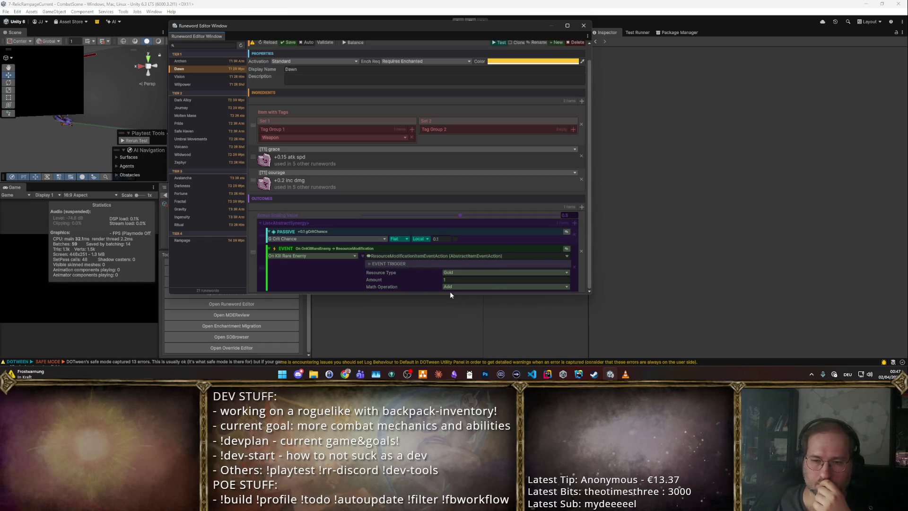
pyautogui.moveTo(450, 294); pyautogui.dragTo(450, 349)
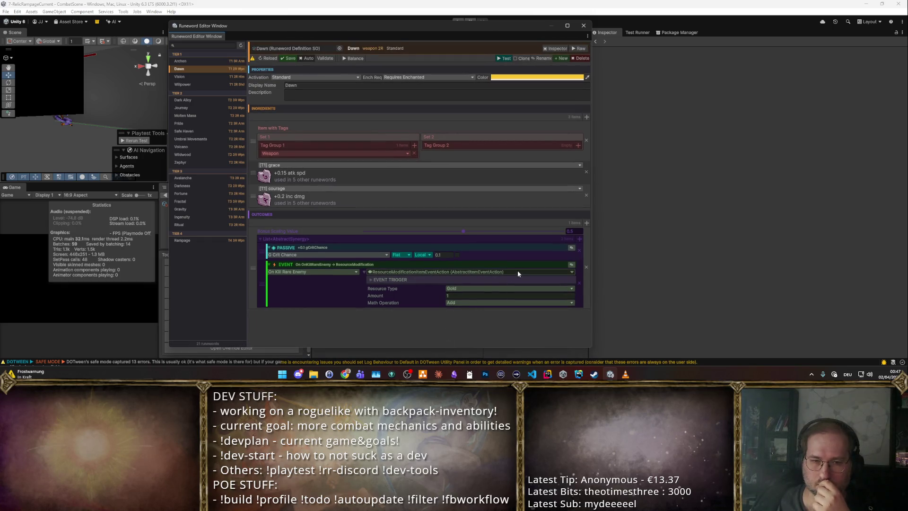
# Remove Dawn's passive crit-chance outcome and add a new Event synergy.
pyautogui.click(581, 251)
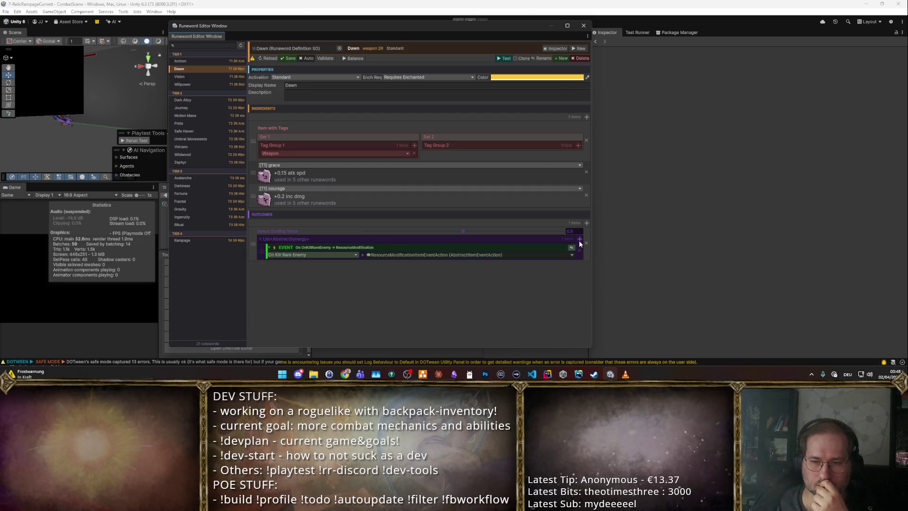
pyautogui.click(580, 239)
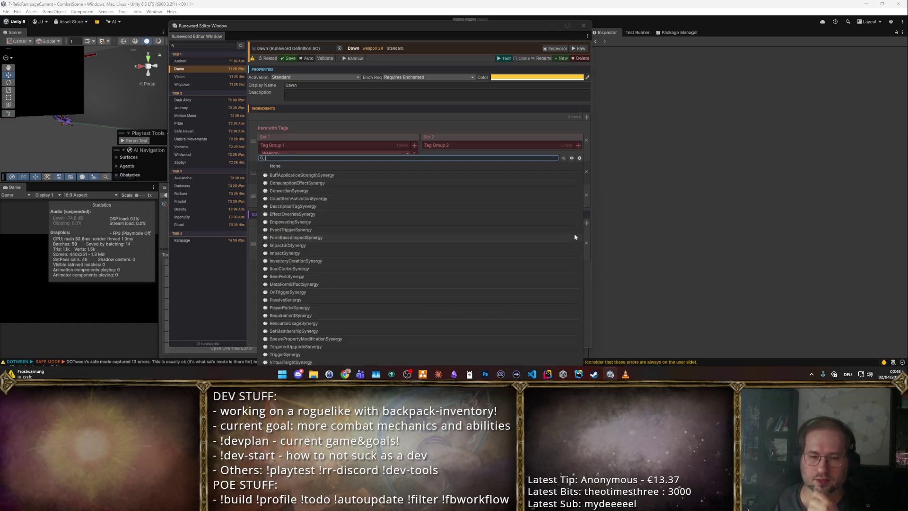
pyautogui.write('Impac')
pyautogui.press('Escape')
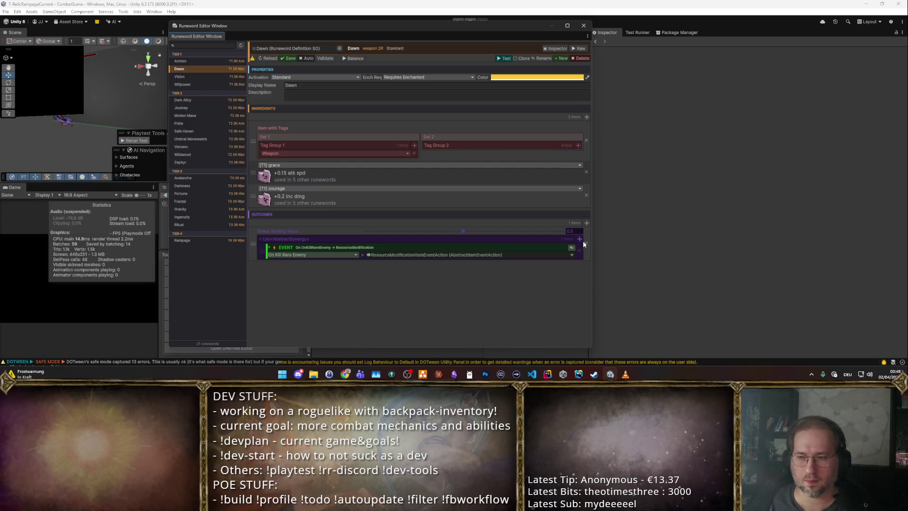
pyautogui.click(580, 239)
pyautogui.write('Event')
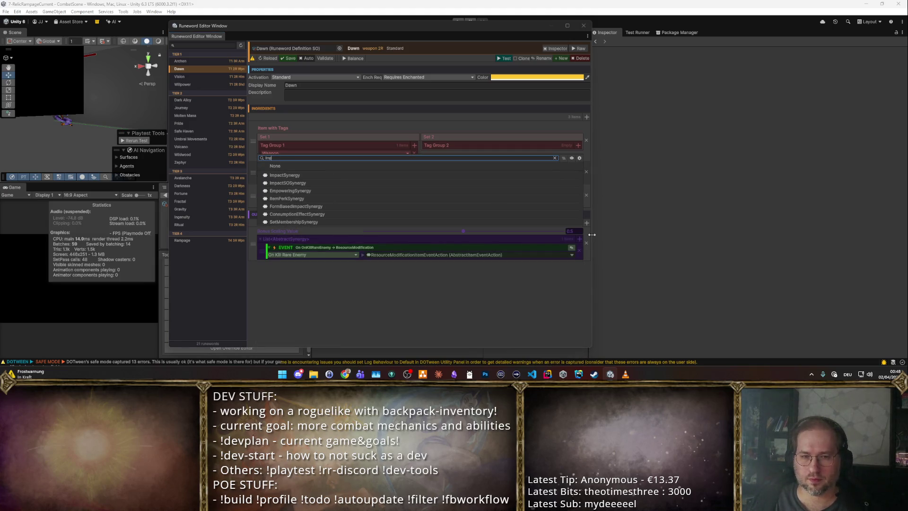
pyautogui.press('Return')
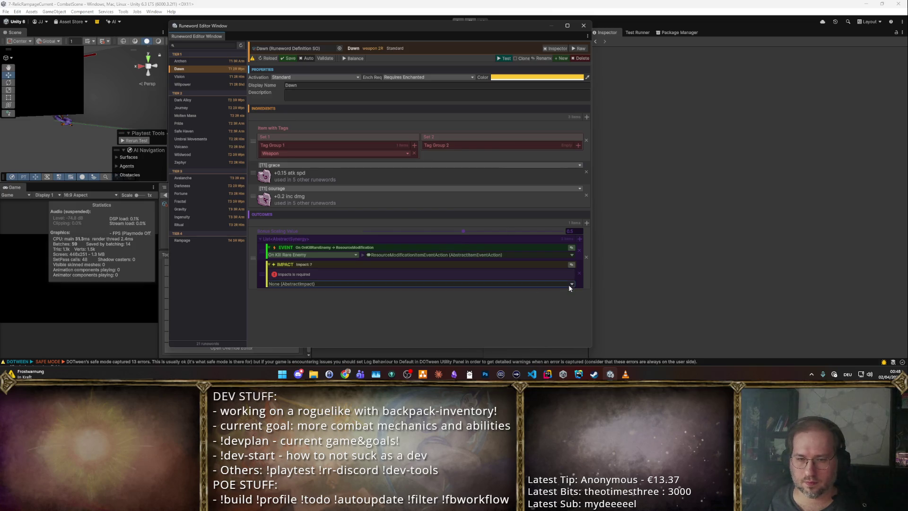
# Set the new synergy's impact type to EffectTriggerImpact.
pyautogui.click(572, 283)
pyautogui.write('Effe')
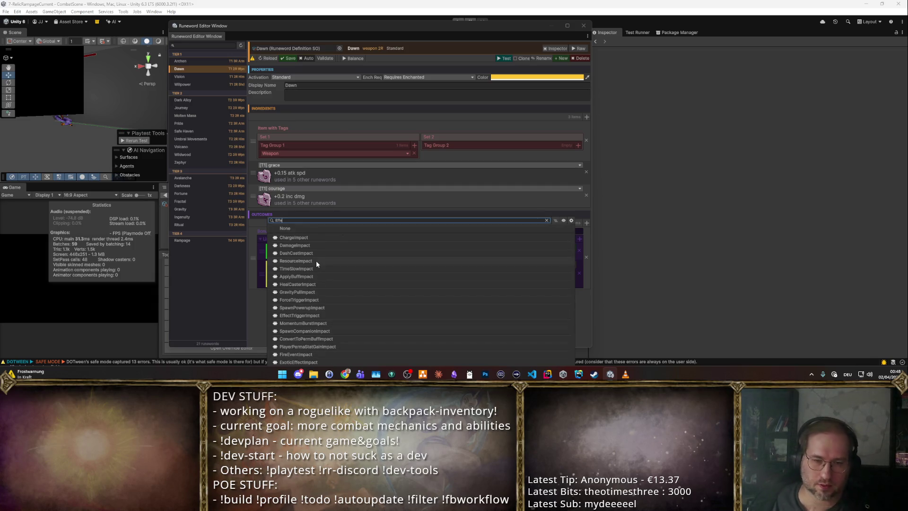
pyautogui.press('BackSpace')
pyautogui.press('BackSpace')
pyautogui.press('BackSpace')
pyautogui.write('Trige')
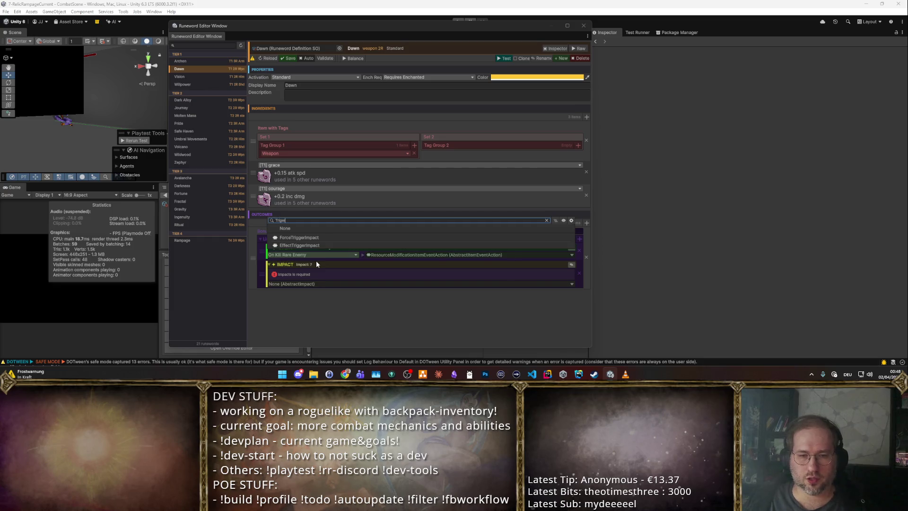
pyautogui.press('Down')
pyautogui.press('Down')
pyautogui.press('Return')
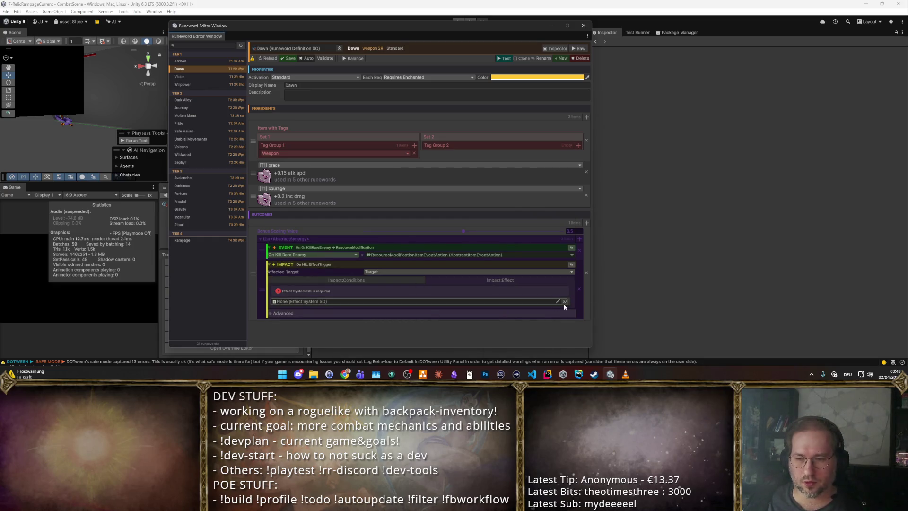
# Assign PTrigger_Thunderstorm as the impact's triggered effect.
pyautogui.click(564, 302)
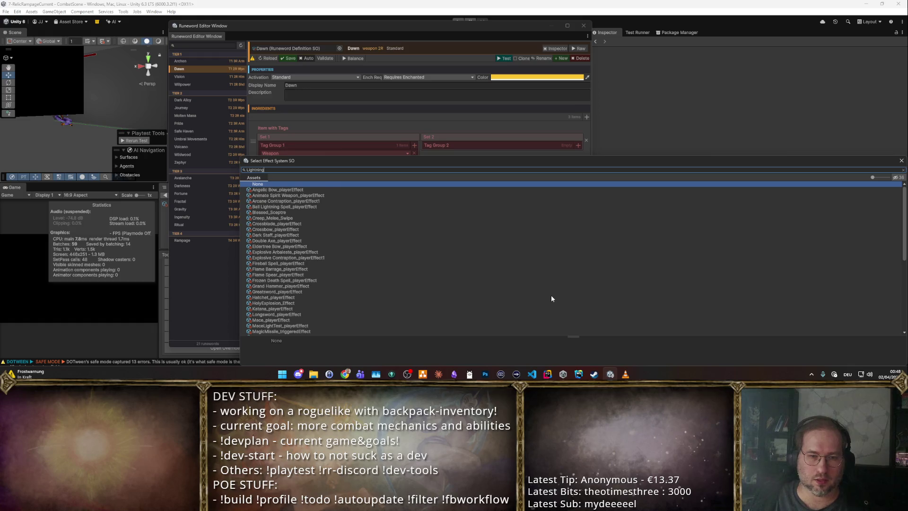
pyautogui.hotkey('ctrl', 'a')
pyautogui.write('Storm')
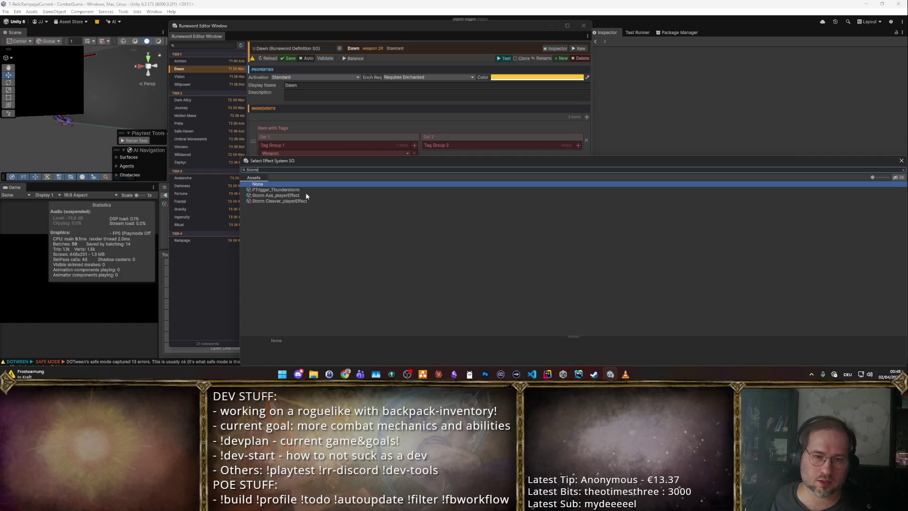
pyautogui.doubleClick(307, 194)
pyautogui.scroll(-5, 482, 288)
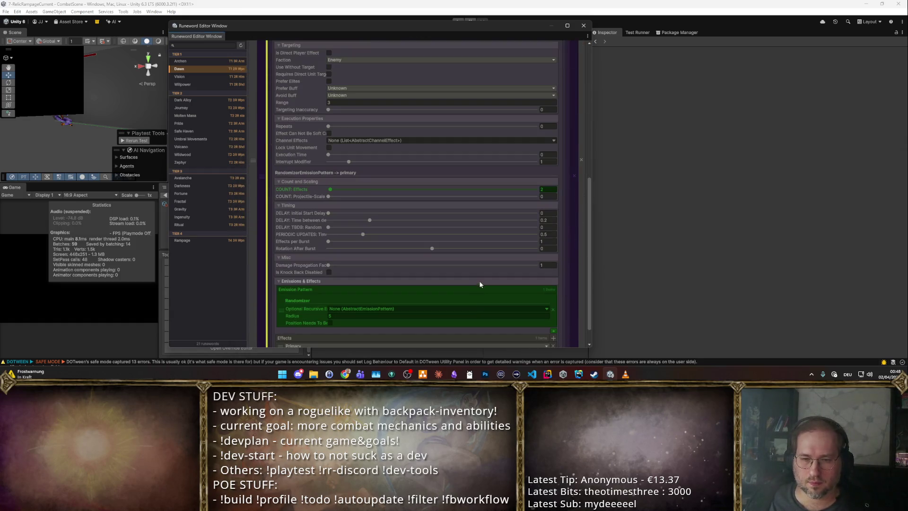
pyautogui.scroll(5, 492, 255)
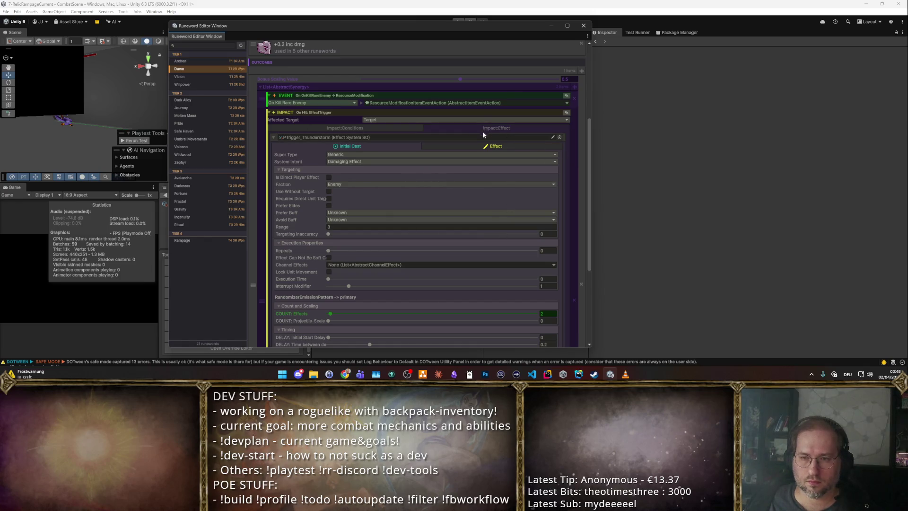
# Review the effect's form and initial cast settings, collapsing the targeting properties.
pyautogui.click(522, 149)
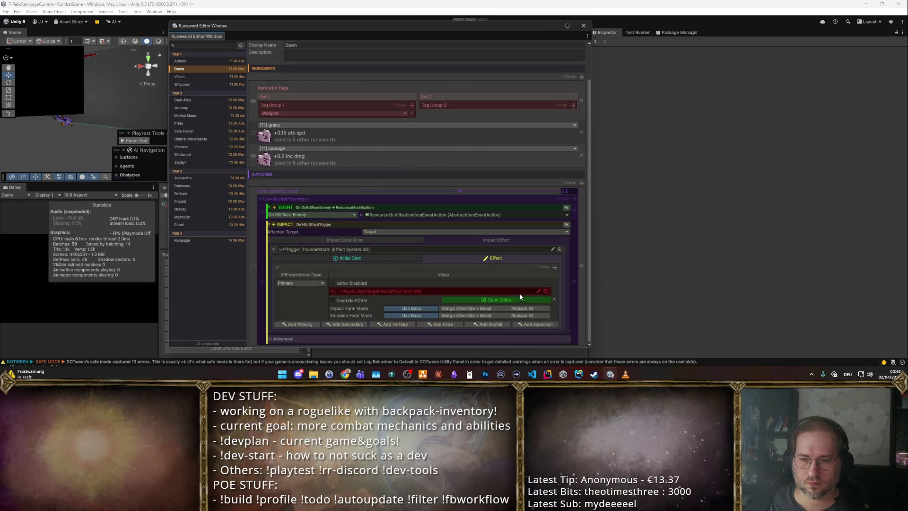
pyautogui.click(391, 262)
pyautogui.scroll(-5, 454, 274)
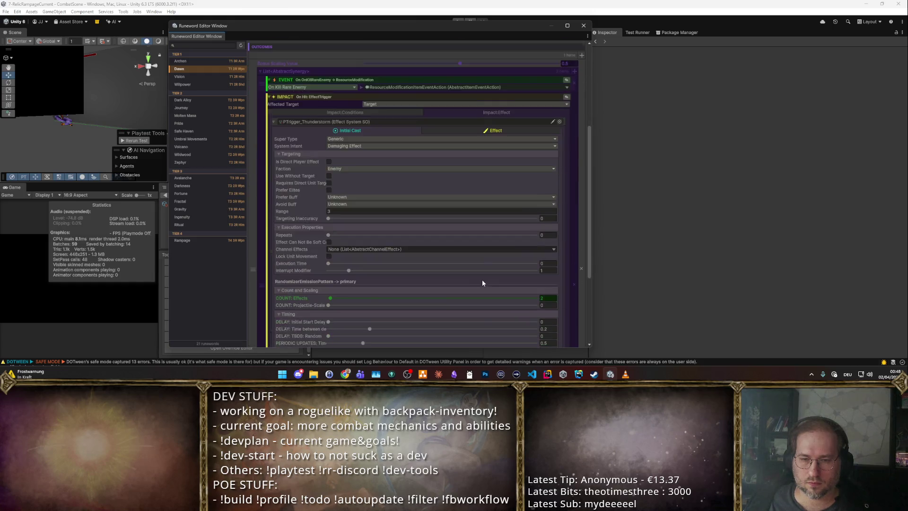
pyautogui.scroll(3, 458, 278)
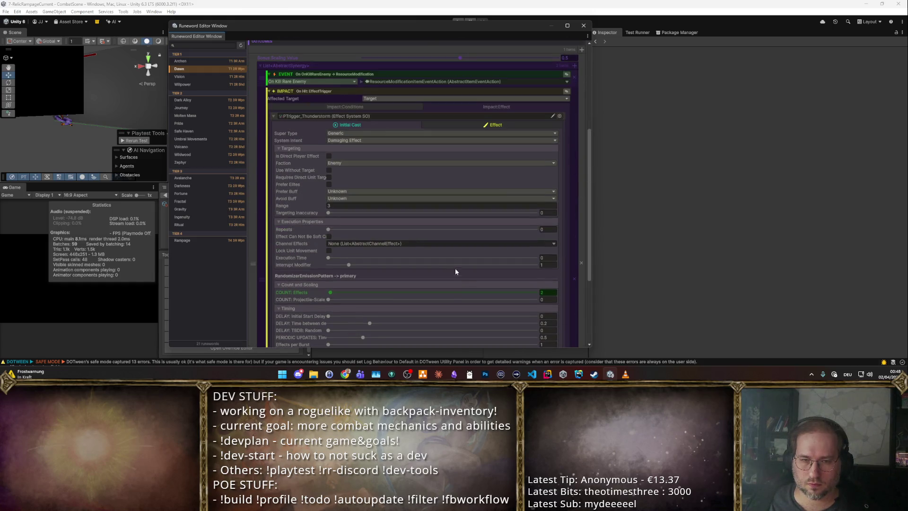
pyautogui.click(278, 148)
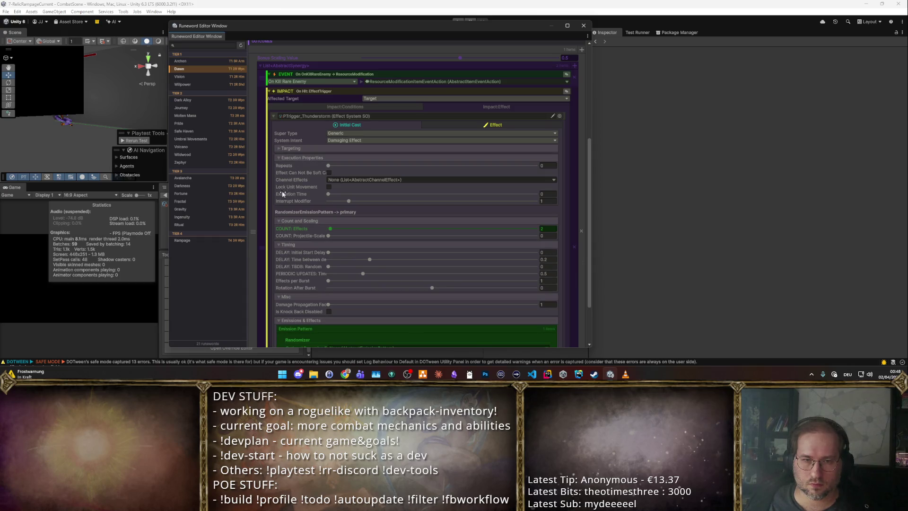
# Set the impact's trigger conditions to TriggerOncePerAttackIfHit50 and launch a Dawn playtest.
pyautogui.click(294, 108)
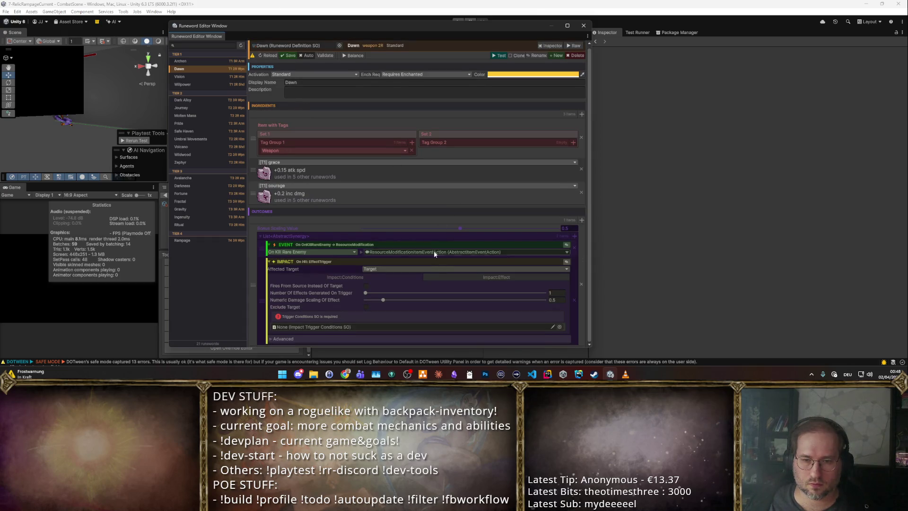
pyautogui.click(559, 327)
pyautogui.doubleClick(330, 212)
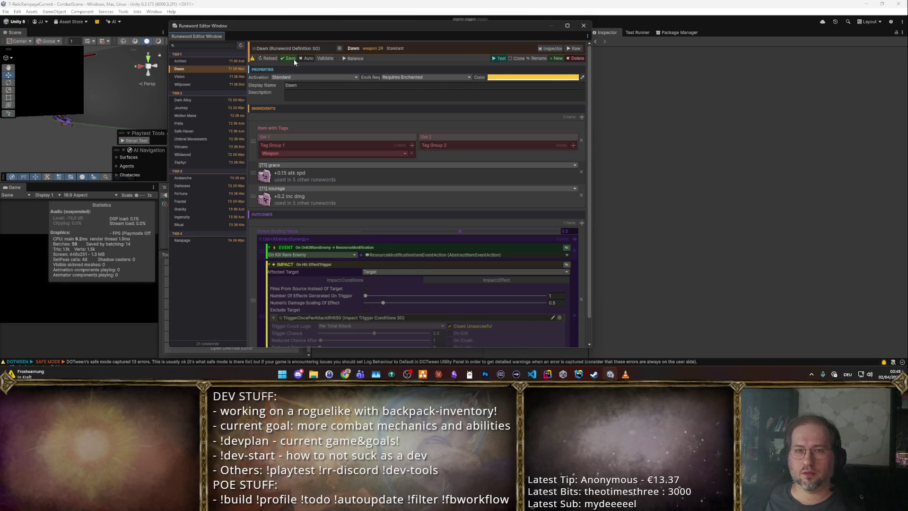
pyautogui.click(499, 58)
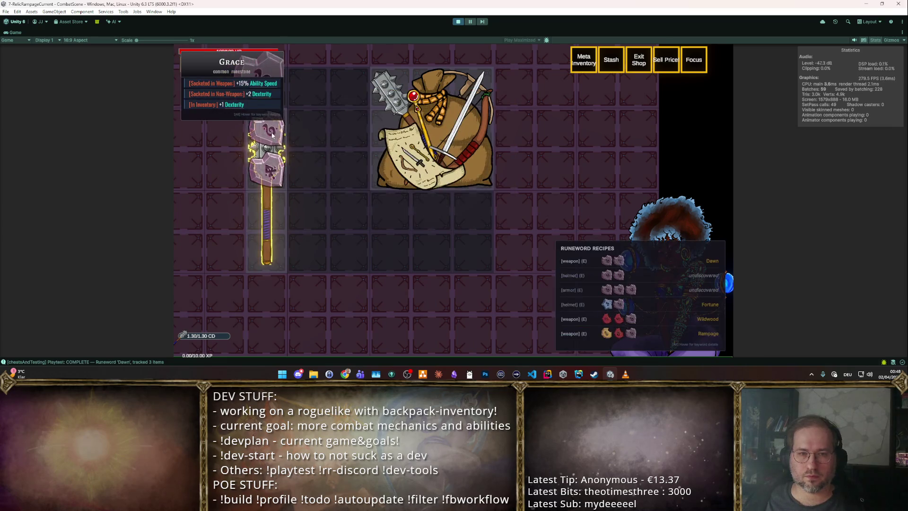
# Fight the Combat Arena goblin waves to wave 5, taking Boost Movement and other upgrades, then stop play mode.
pyautogui.moveTo(272, 215)
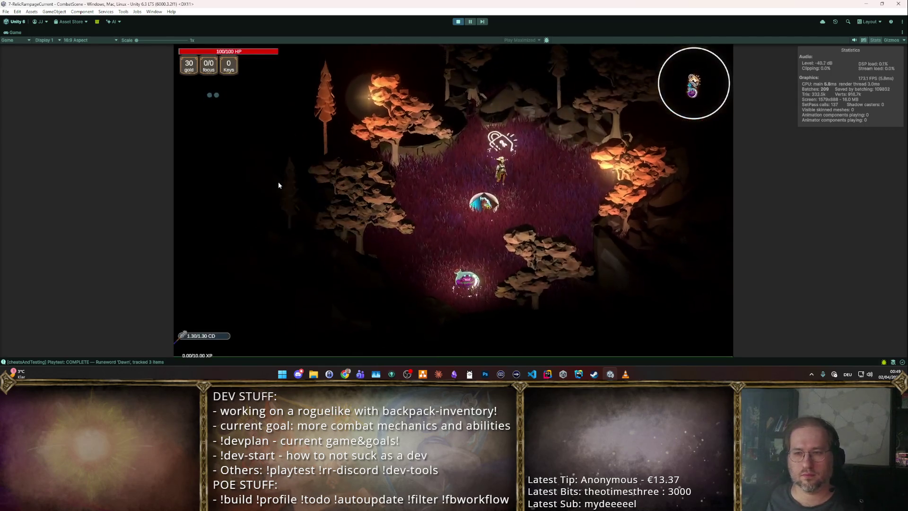
pyautogui.click(278, 183)
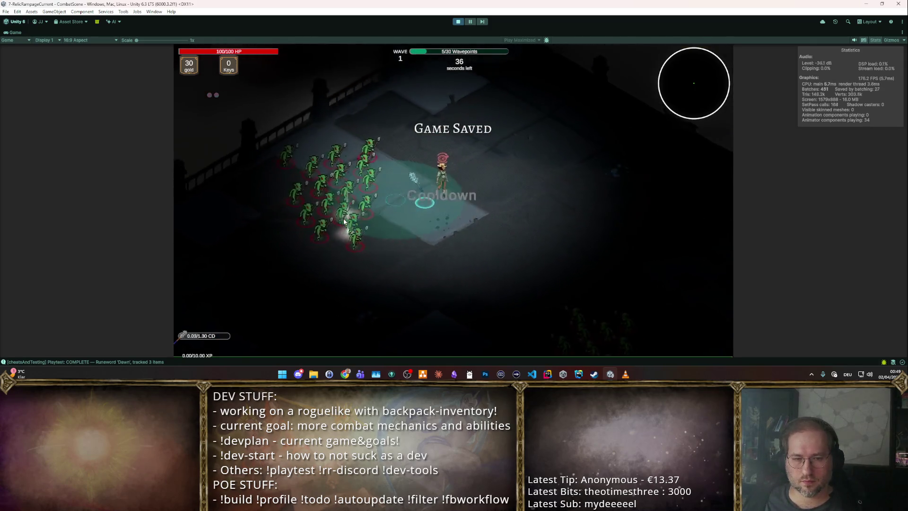
pyautogui.click(502, 268)
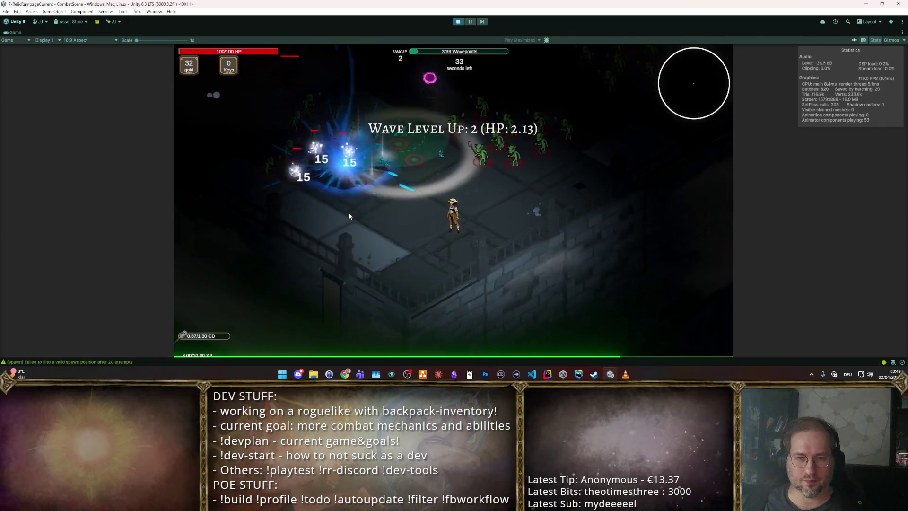
pyautogui.click(463, 134)
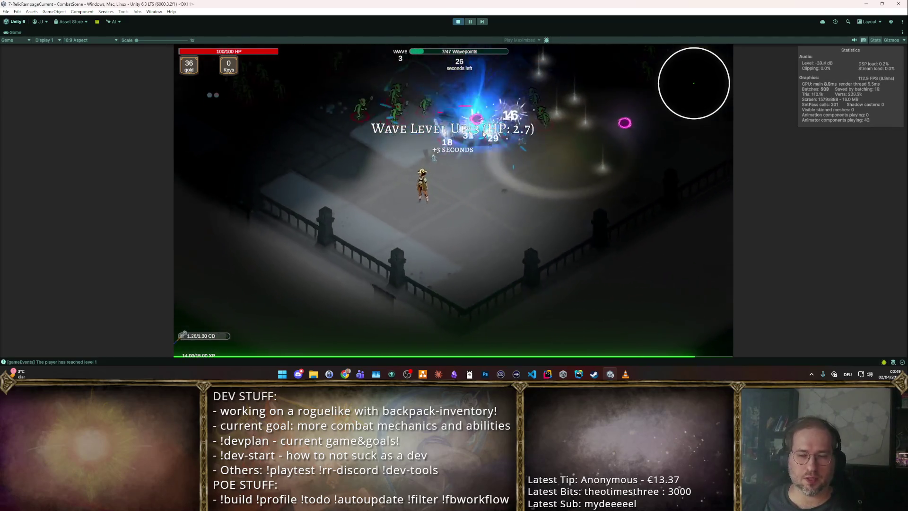
pyautogui.click(563, 130)
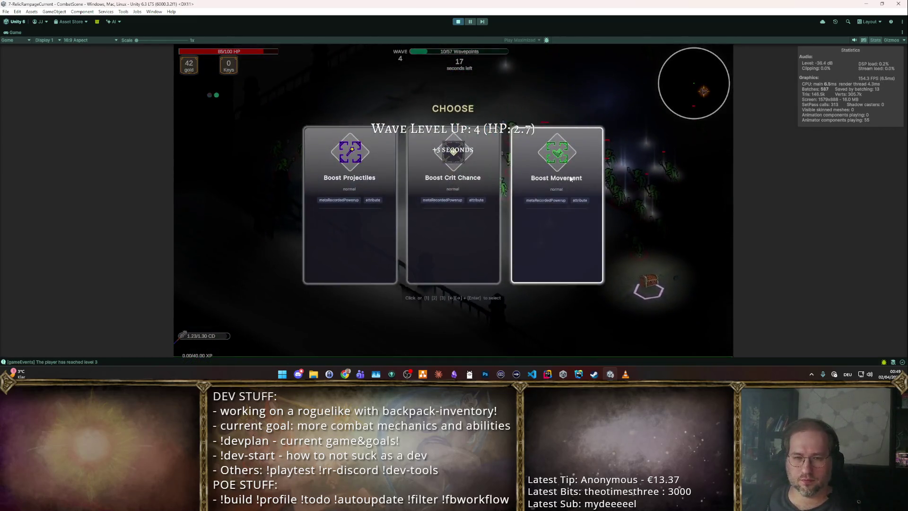
pyautogui.click(562, 189)
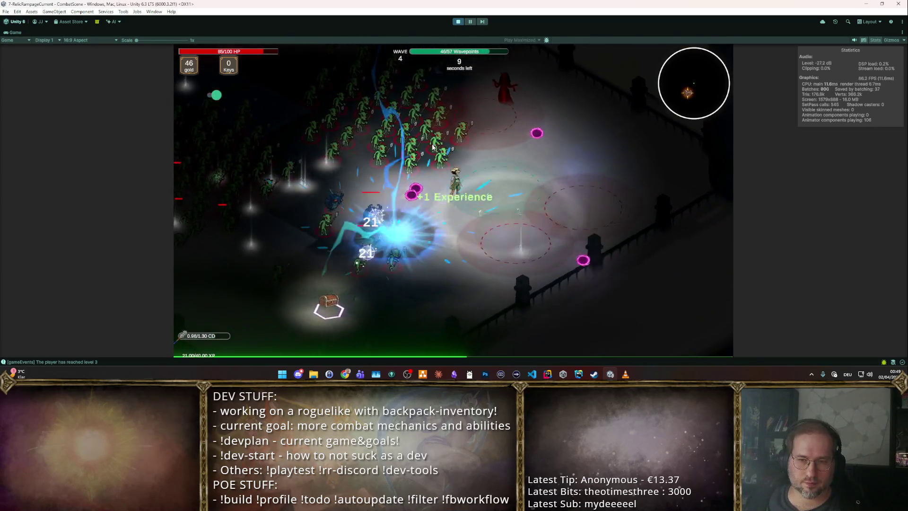
pyautogui.click(459, 22)
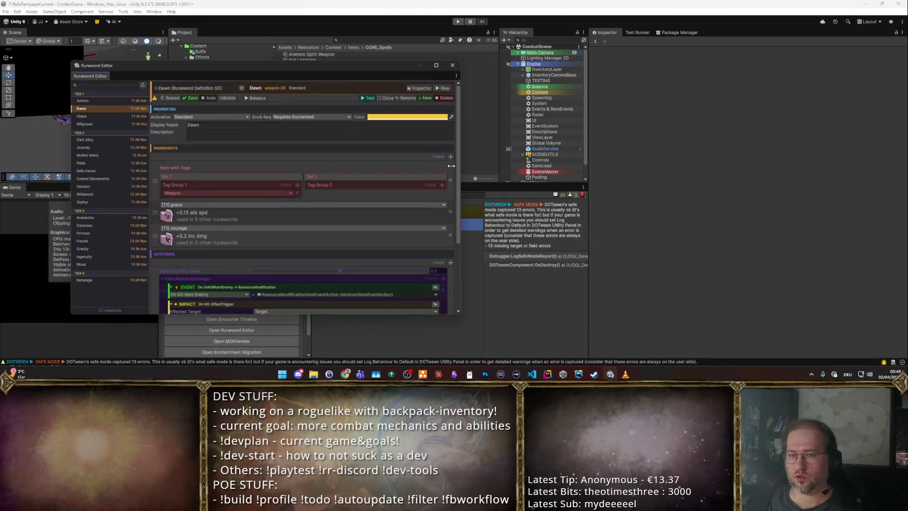
# Rename the Dawn runeword to Jolt and launch a Jolt playtest.
pyautogui.moveTo(229, 75); pyautogui.dragTo(424, 89)
pyautogui.scroll(-5, 481, 269)
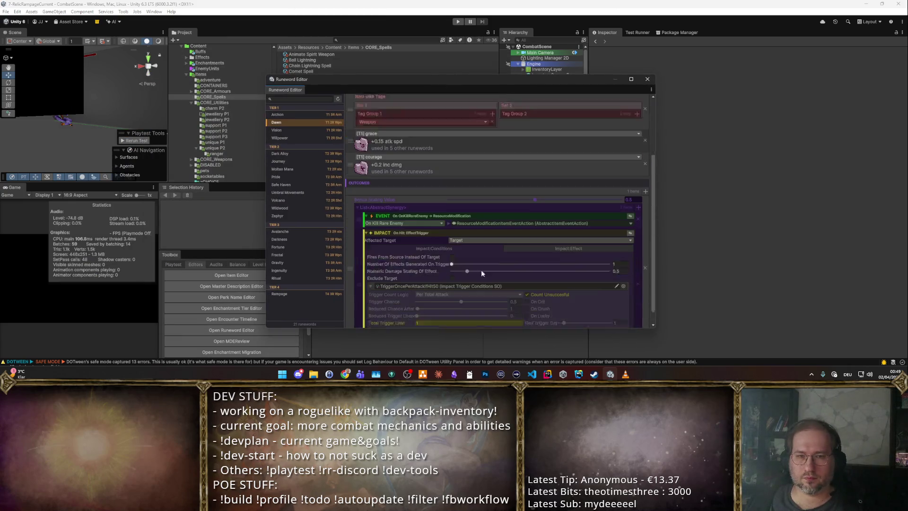
pyautogui.scroll(5, 498, 239)
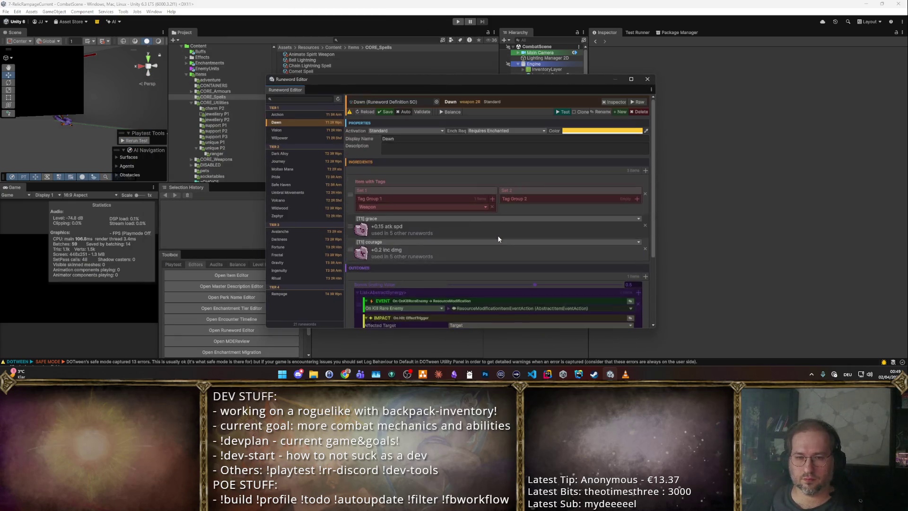
pyautogui.click(392, 138)
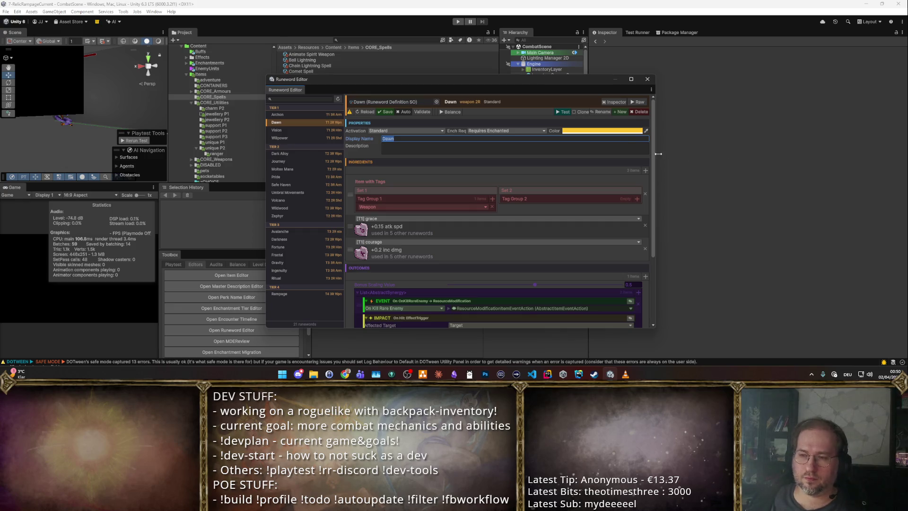
pyautogui.click(602, 112)
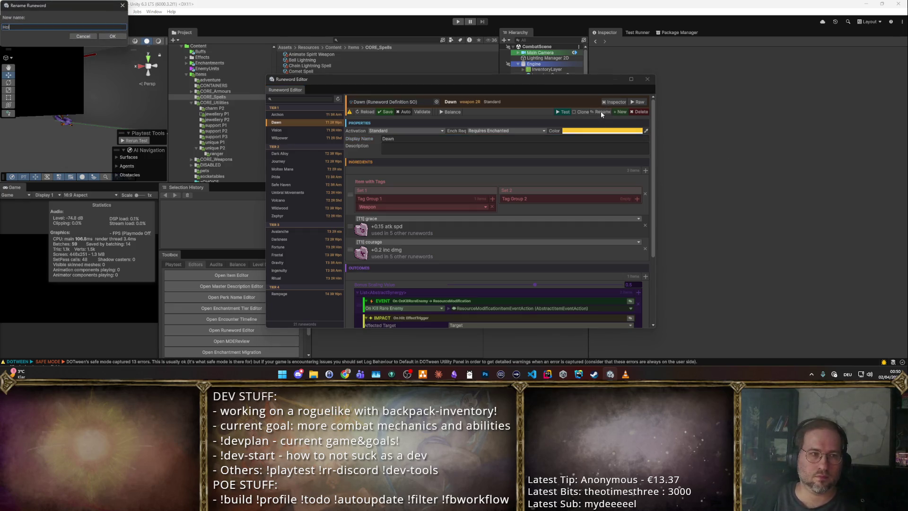
pyautogui.press('Return')
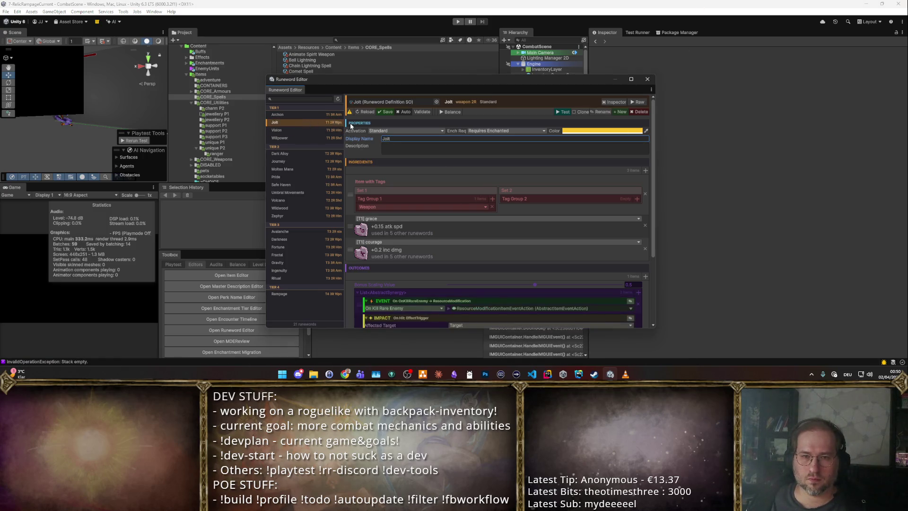
pyautogui.moveTo(420, 79); pyautogui.dragTo(456, 96)
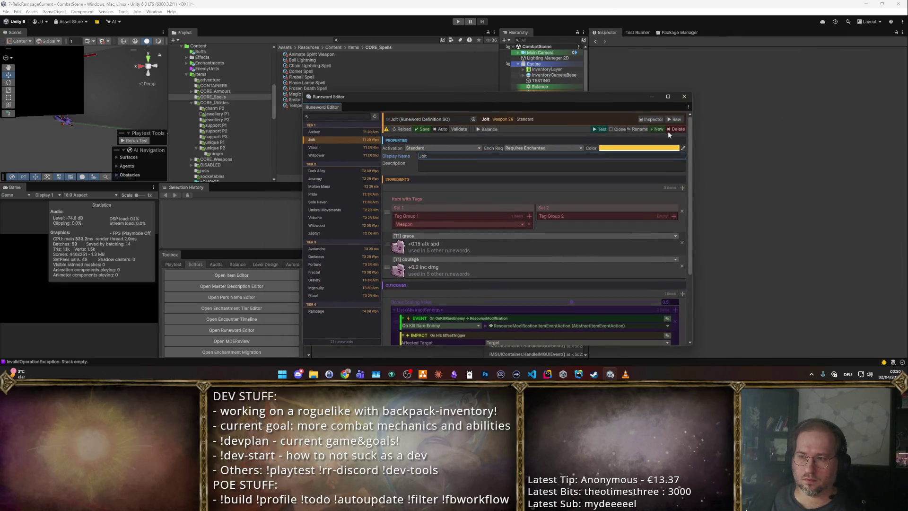
pyautogui.click(600, 129)
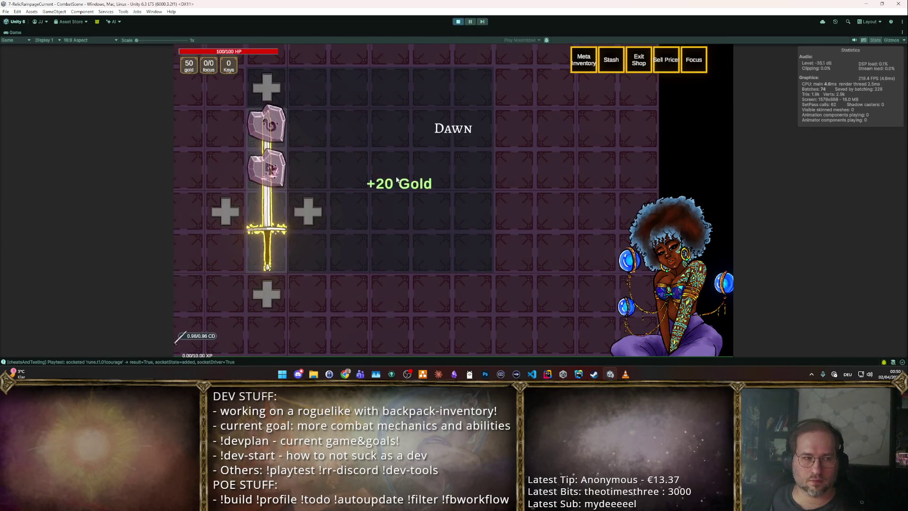
# Toggle cheats on to show test items and place Thundergod's Step boots into the inventory.
pyautogui.moveTo(268, 227)
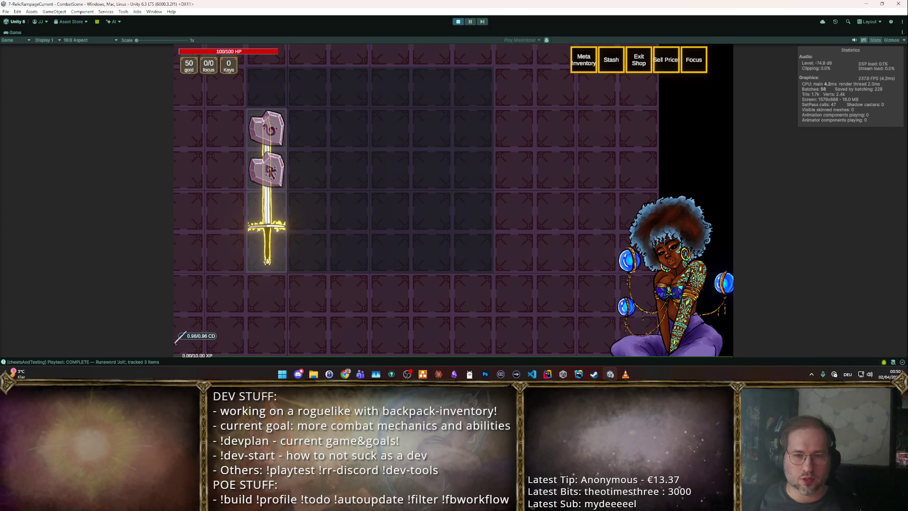
pyautogui.press('c')
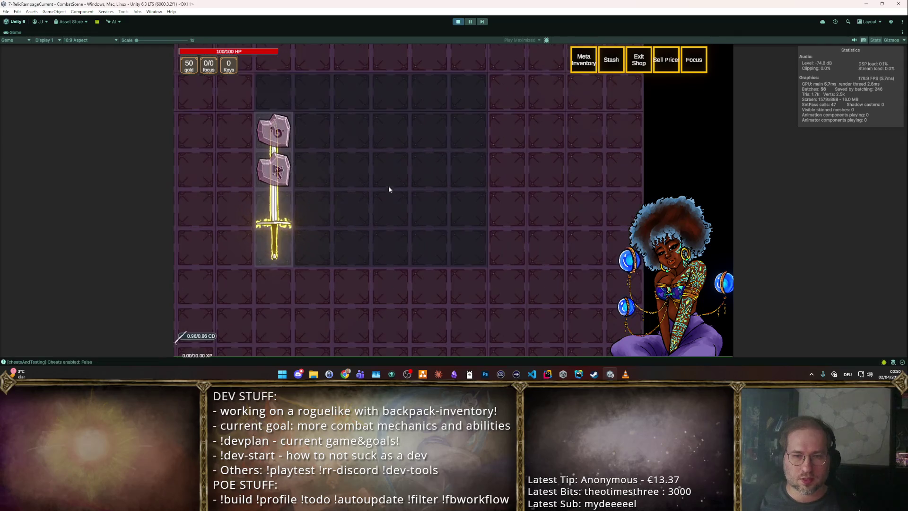
pyautogui.press('c')
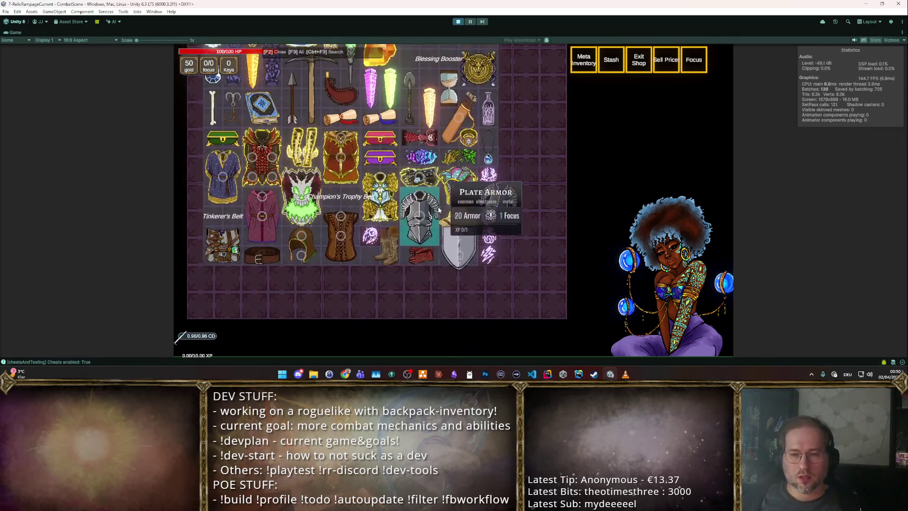
pyautogui.scroll(2, 487, 203)
pyautogui.moveTo(303, 232)
pyautogui.mouseDown()
pyautogui.moveTo(369, 142)
pyautogui.moveTo(402, 132)
pyautogui.moveTo(338, 222)
pyautogui.mouseUp()
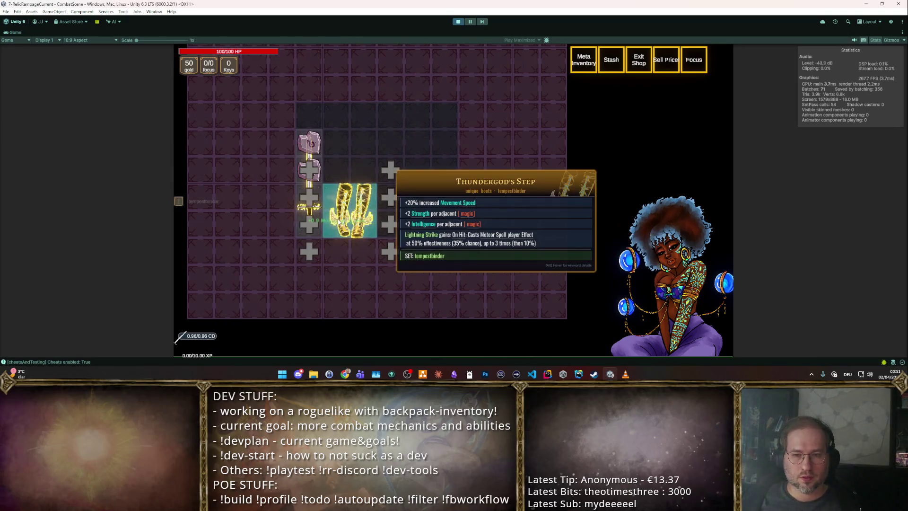
# Reposition the boots in the grid, check the Tempestbinder set bonus, then sell them for 20 gold.
pyautogui.scroll(2, 339, 222)
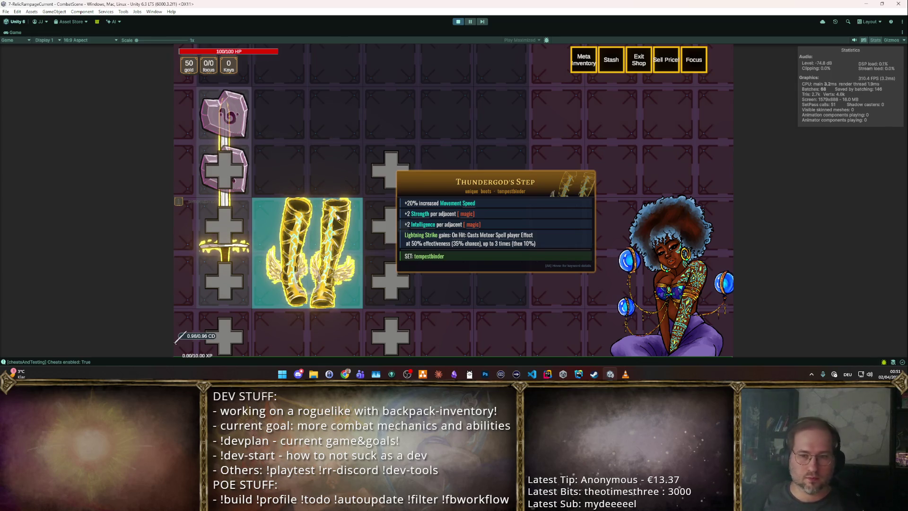
pyautogui.moveTo(345, 219)
pyautogui.mouseDown()
pyautogui.moveTo(643, 194)
pyautogui.moveTo(377, 182)
pyautogui.mouseUp()
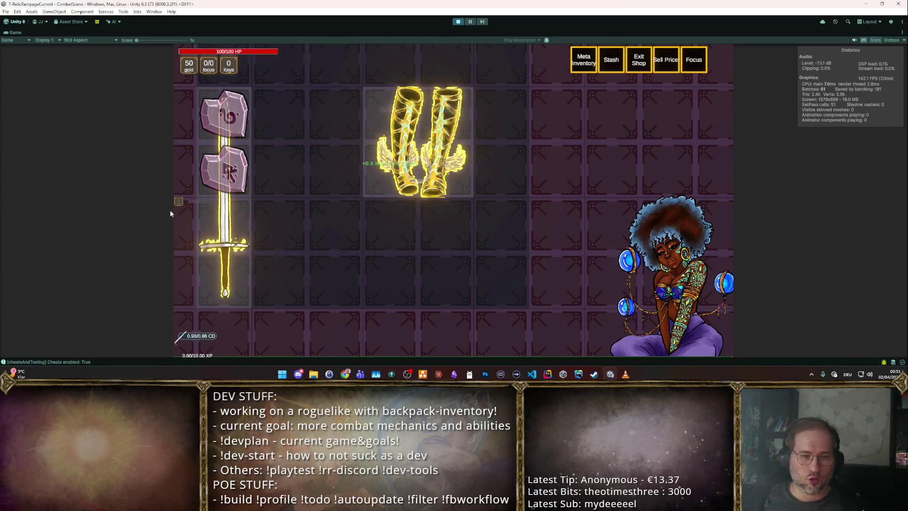
pyautogui.moveTo(175, 203)
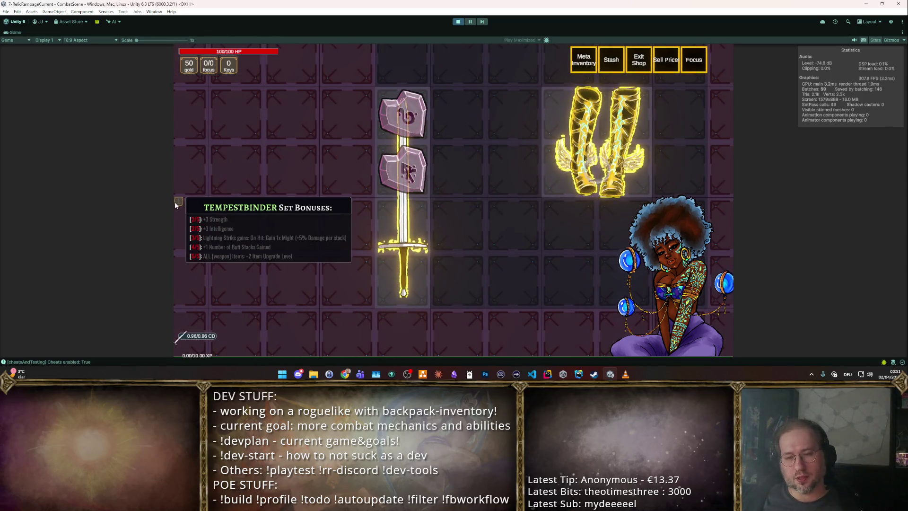
pyautogui.moveTo(595, 141); pyautogui.dragTo(592, 196)
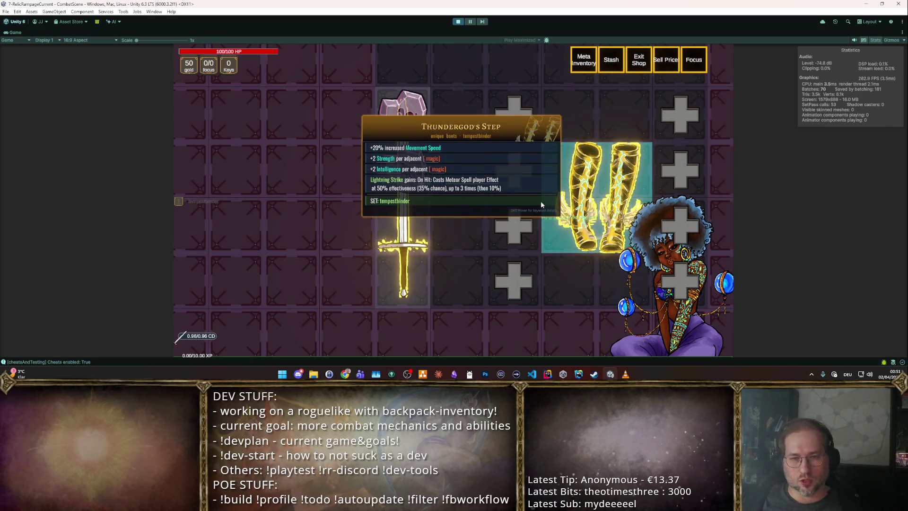
pyautogui.moveTo(174, 203)
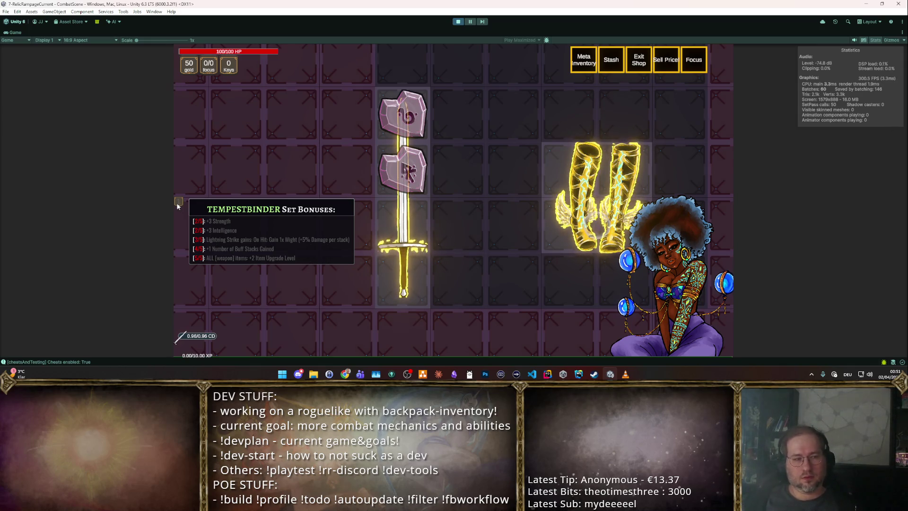
pyautogui.moveTo(596, 198)
pyautogui.mouseDown()
pyautogui.moveTo(416, 194)
pyautogui.moveTo(683, 255)
pyautogui.mouseUp()
# Spawn the Runeforged Gloves and two Longswords into the inventory grid.
pyautogui.press('F2')
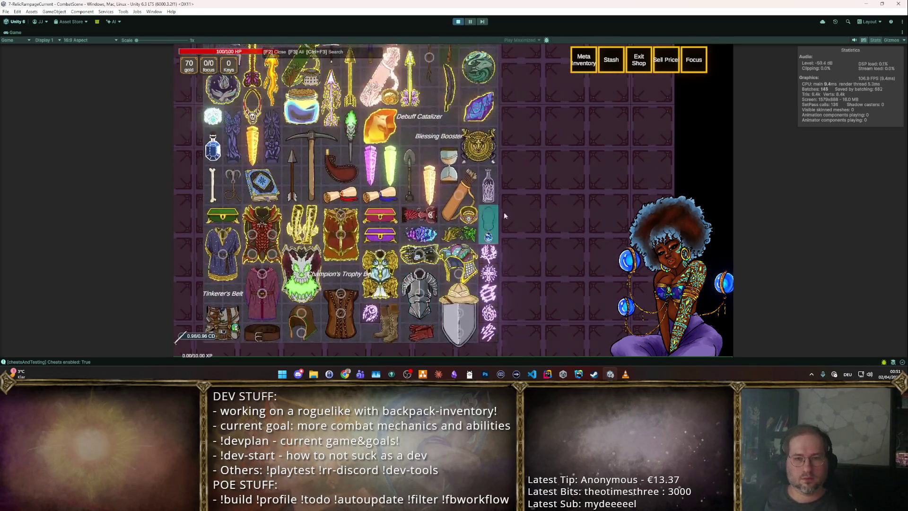
pyautogui.scroll(-3, 496, 212)
pyautogui.moveTo(412, 183)
pyautogui.mouseDown()
pyautogui.moveTo(331, 166)
pyautogui.moveTo(324, 213)
pyautogui.moveTo(368, 258)
pyautogui.mouseUp()
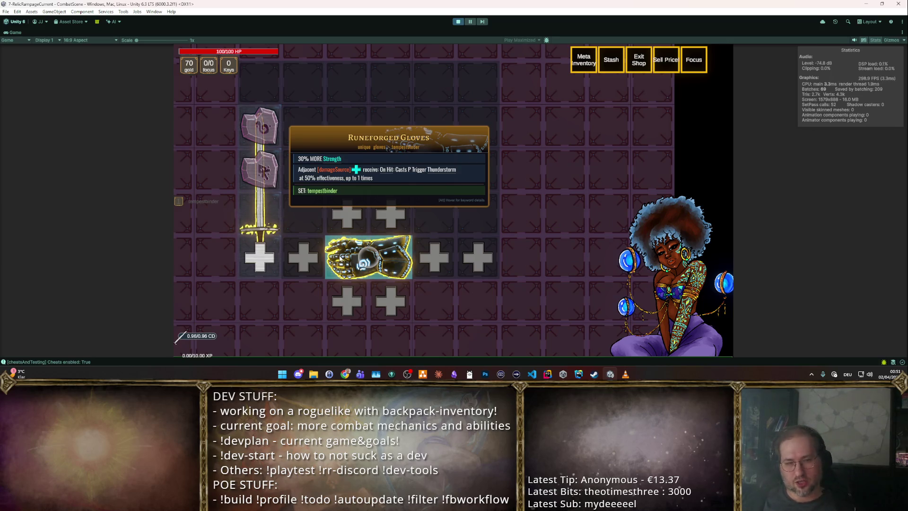
pyautogui.press('F2')
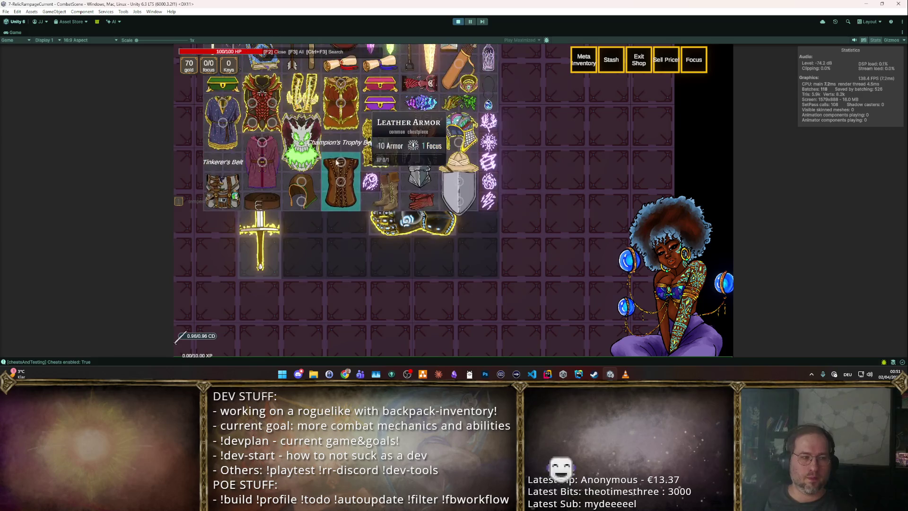
pyautogui.scroll(2, 390, 136)
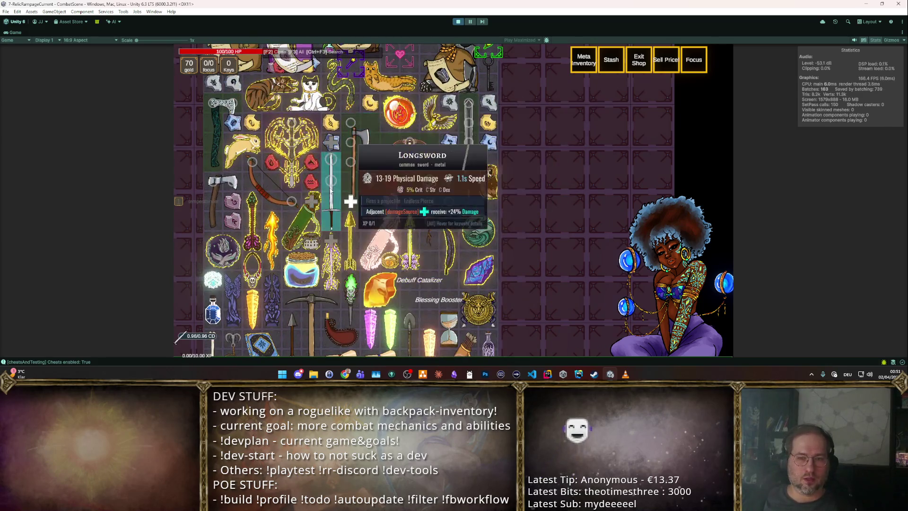
pyautogui.moveTo(345, 204); pyautogui.dragTo(351, 230)
pyautogui.click(350, 229)
pyautogui.press('F2')
pyautogui.click(308, 221)
pyautogui.click(302, 249)
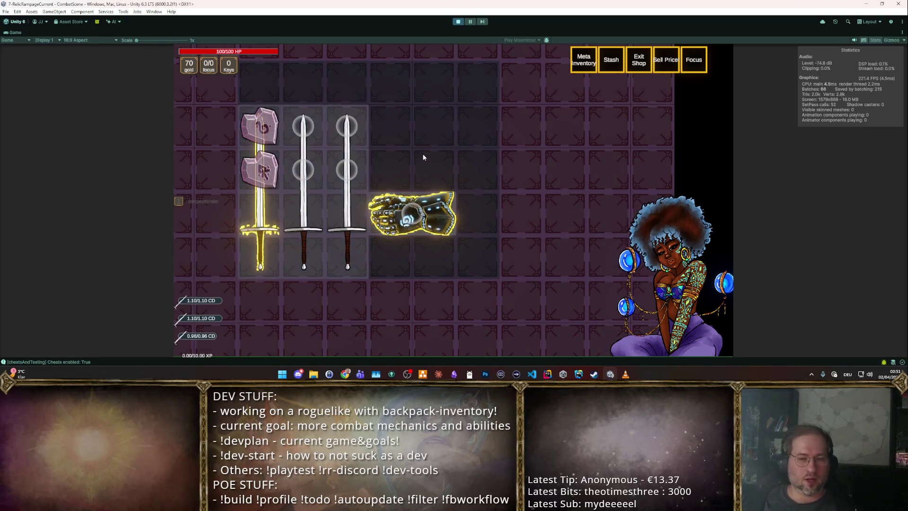
# Put two runes onto the gold sword and move the gloves beside the swords.
pyautogui.press('F2')
pyautogui.click(450, 118)
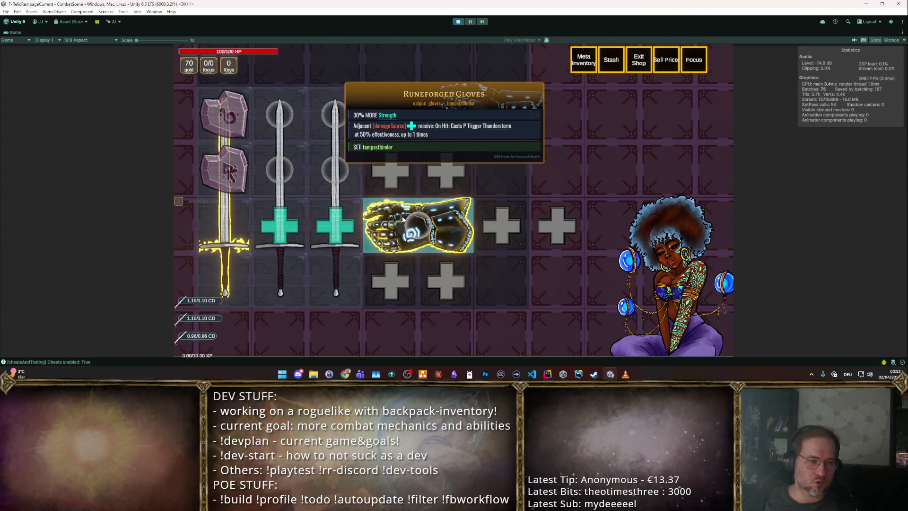
pyautogui.moveTo(404, 218)
pyautogui.mouseDown()
pyautogui.moveTo(417, 172)
pyautogui.moveTo(359, 113)
pyautogui.moveTo(341, 277)
pyautogui.moveTo(328, 278)
pyautogui.mouseUp()
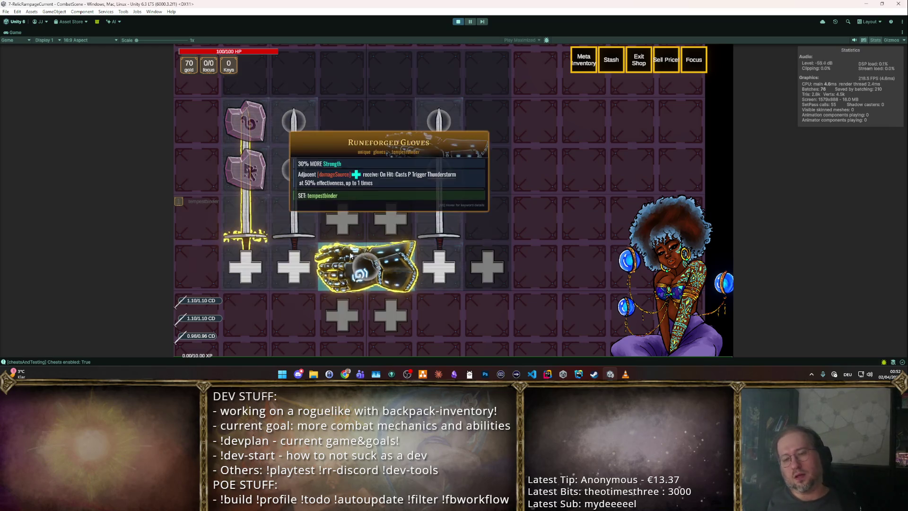
# Socket the Kindness rune into the Runeforged Gloves and display the rune sockets.
pyautogui.moveTo(367, 265)
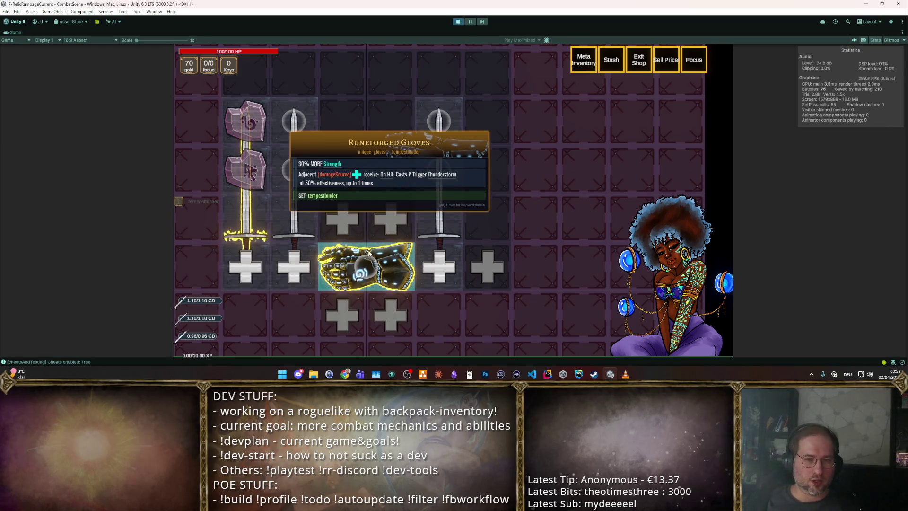
pyautogui.press('F2')
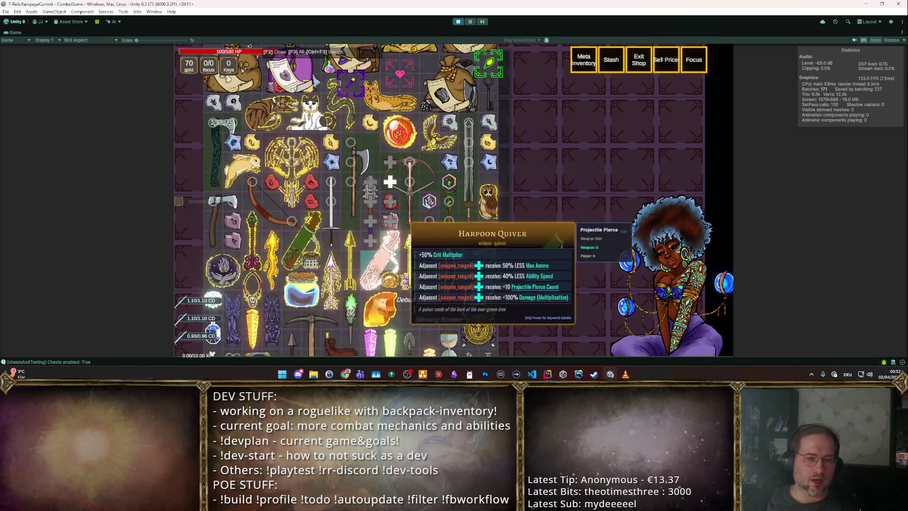
pyautogui.press('F2')
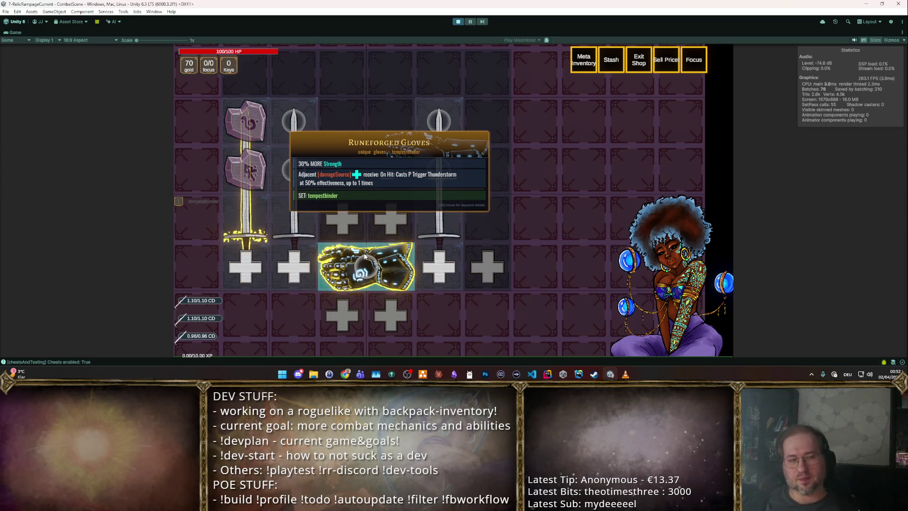
pyautogui.press('F2')
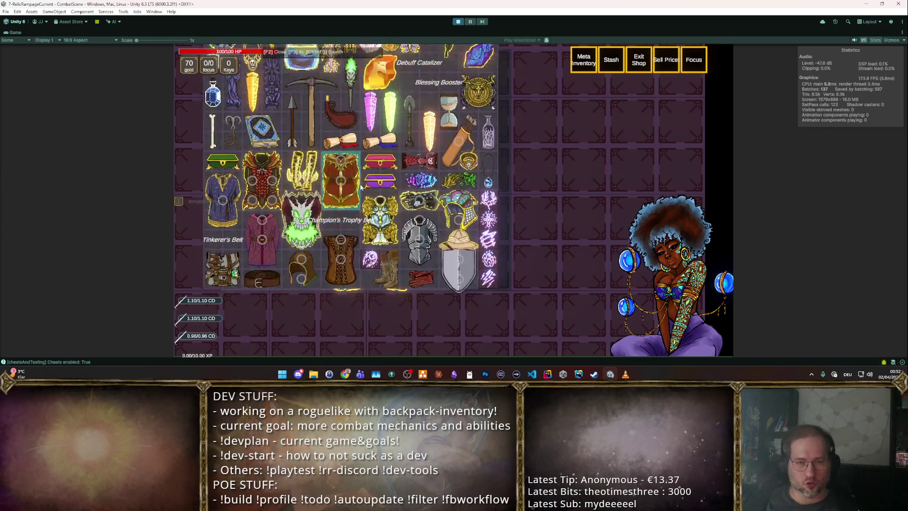
pyautogui.press('F2')
pyautogui.moveTo(355, 284)
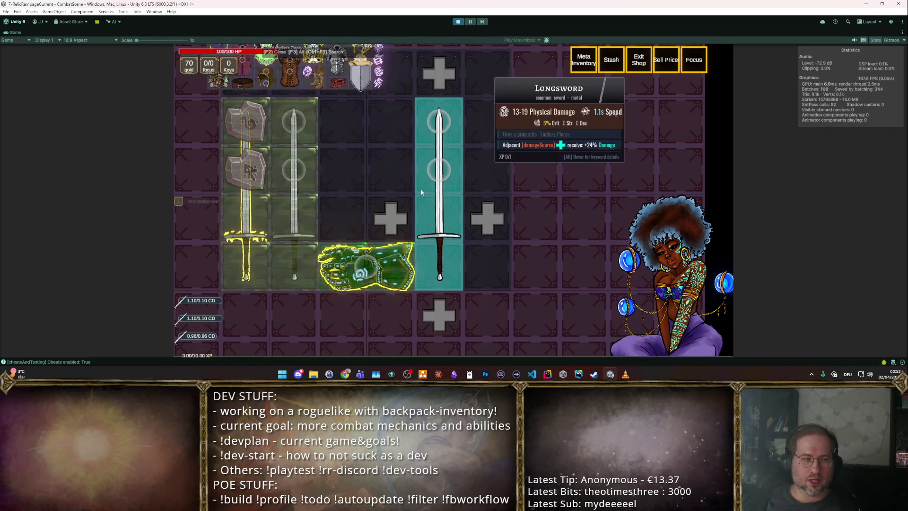
pyautogui.press('F2')
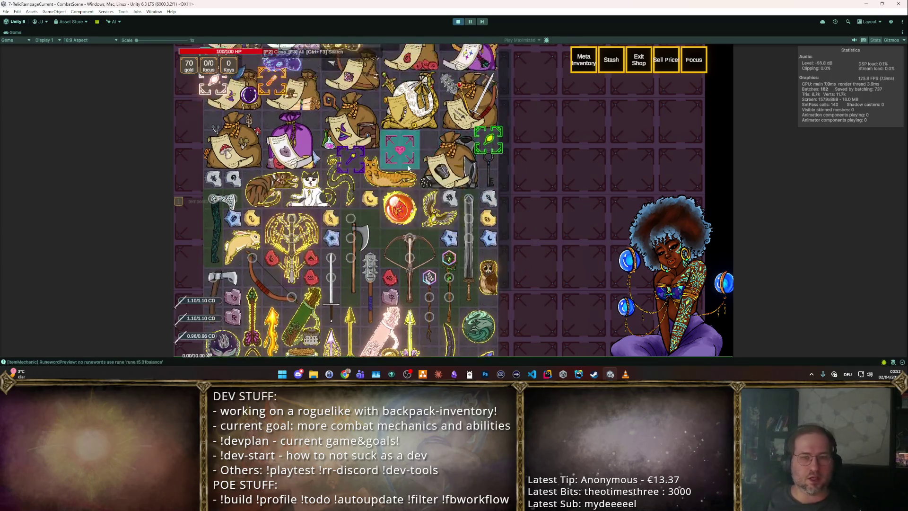
pyautogui.scroll(3, 437, 189)
pyautogui.moveTo(330, 279)
pyautogui.mouseDown()
pyautogui.moveTo(305, 47)
pyautogui.moveTo(368, 240)
pyautogui.mouseUp()
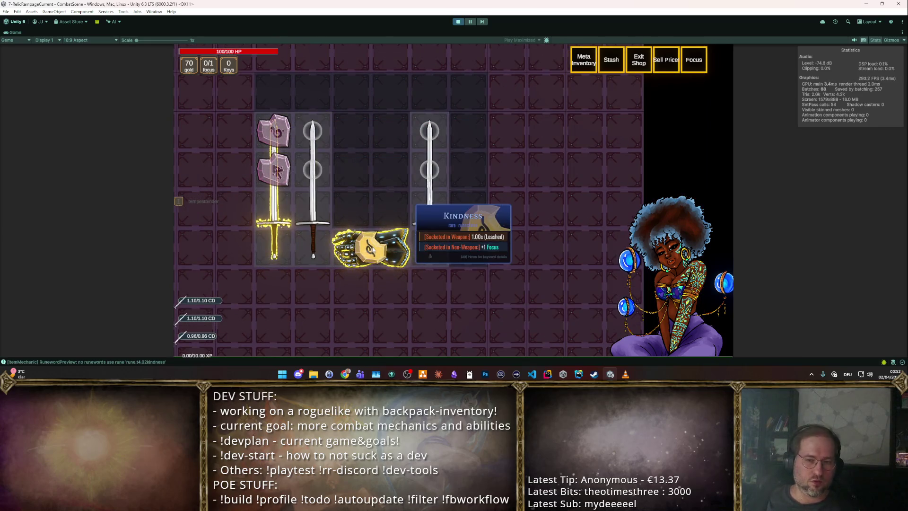
pyautogui.press('f')
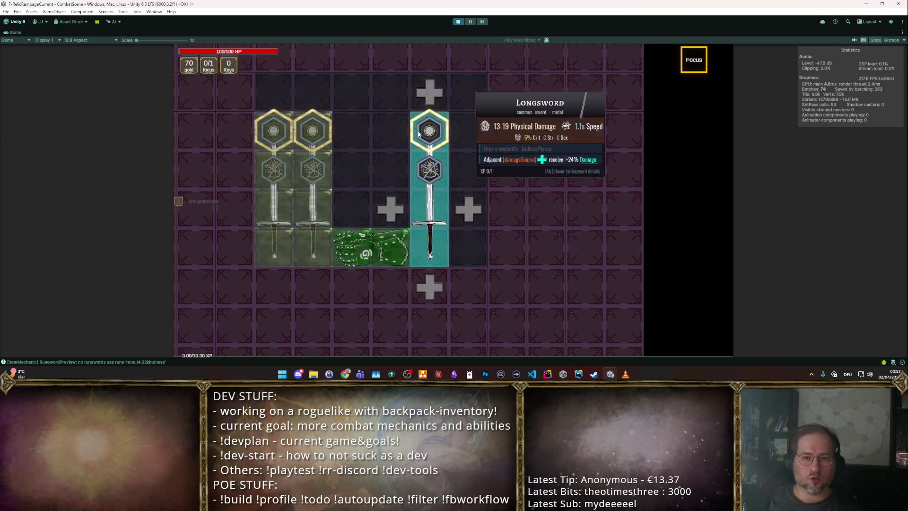
pyautogui.press('Tab')
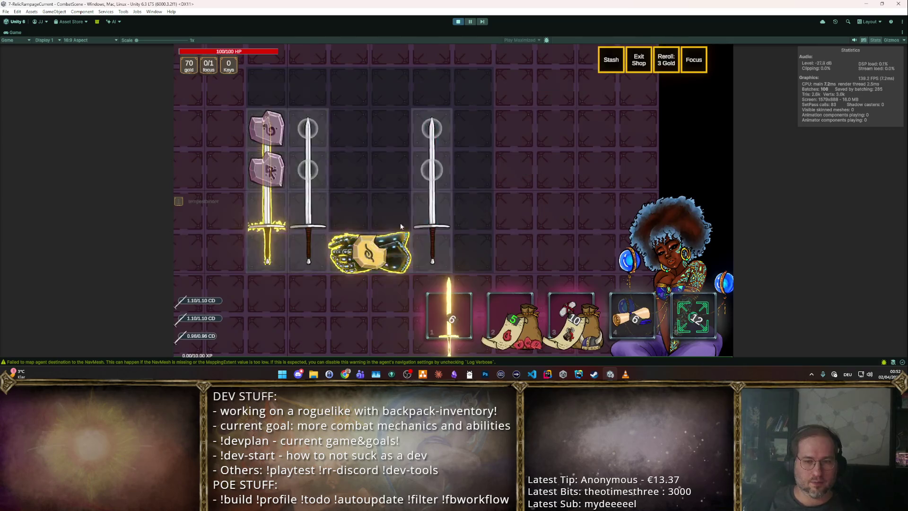
# Return to the inventory and inspect the Runeforged Gloves before combat.
pyautogui.press('Tab')
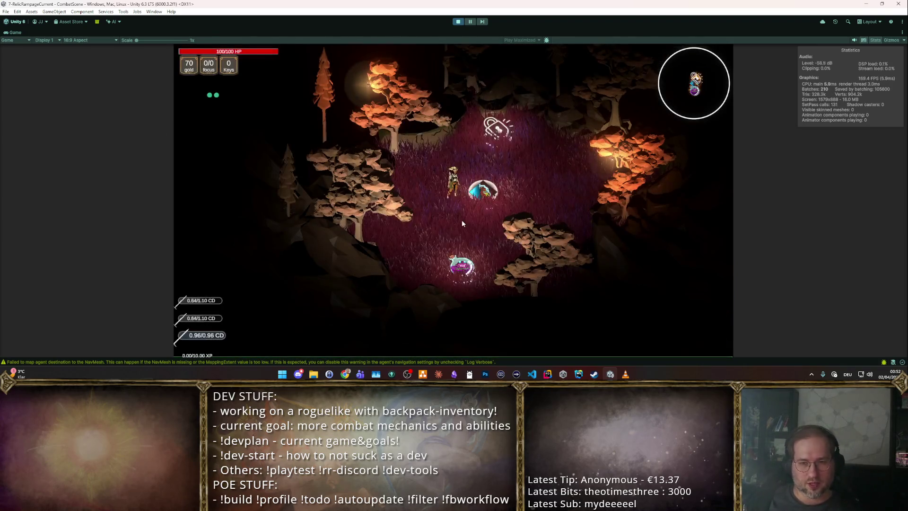
pyautogui.press('Tab')
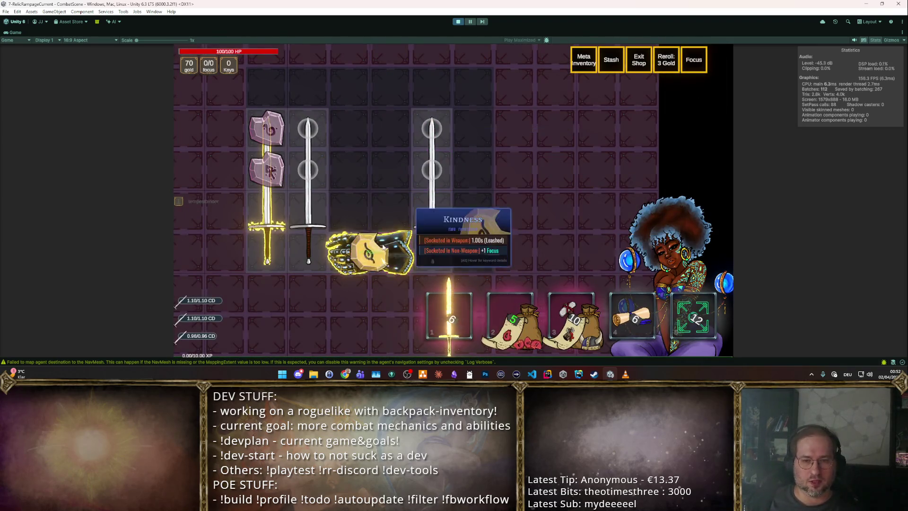
pyautogui.click(343, 247)
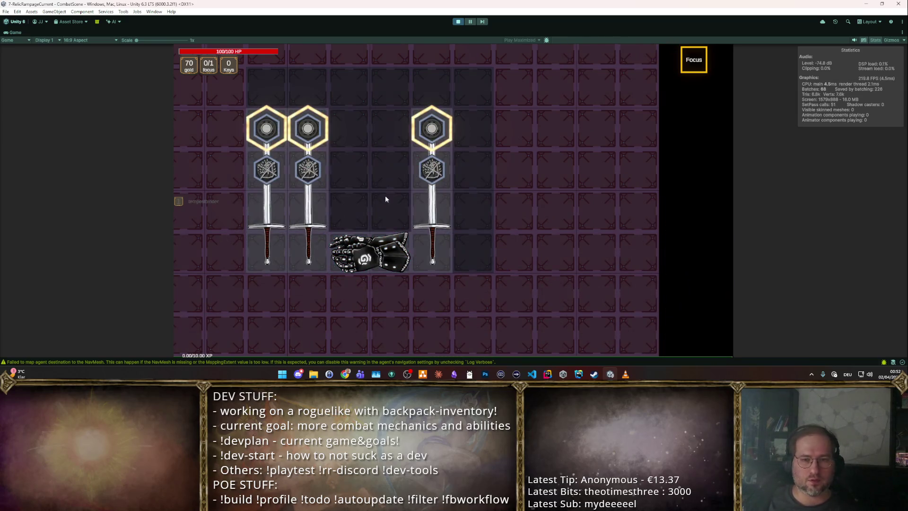
pyautogui.press('Tab')
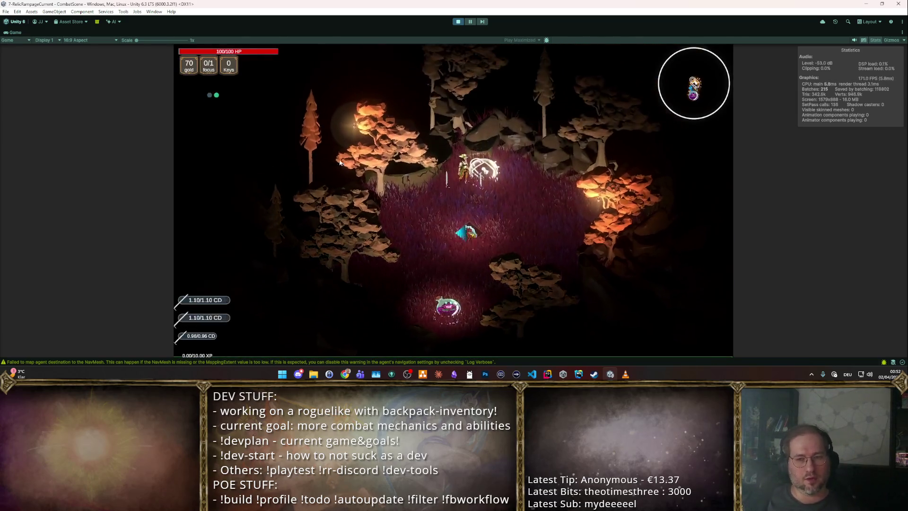
# Fight the next rooms taking max life, movement and ability quantity boosts, then stop the playtest.
pyautogui.click(323, 174)
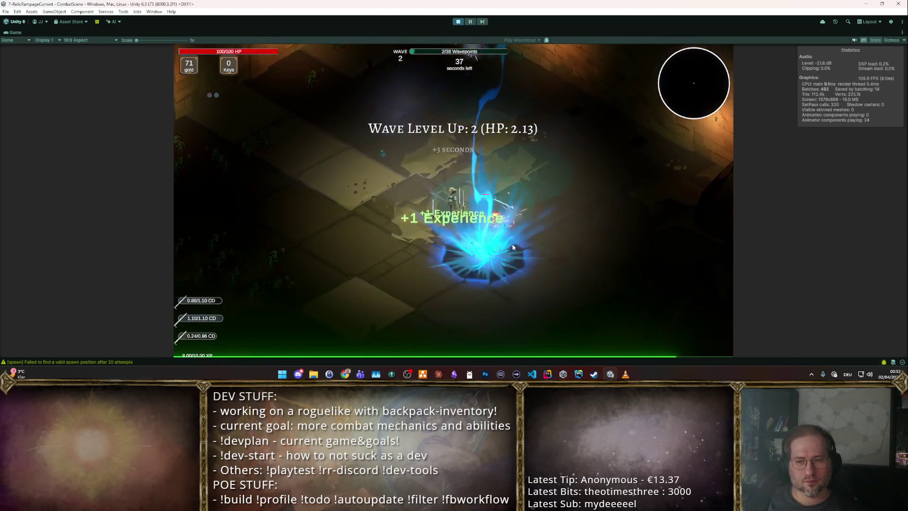
pyautogui.click(321, 209)
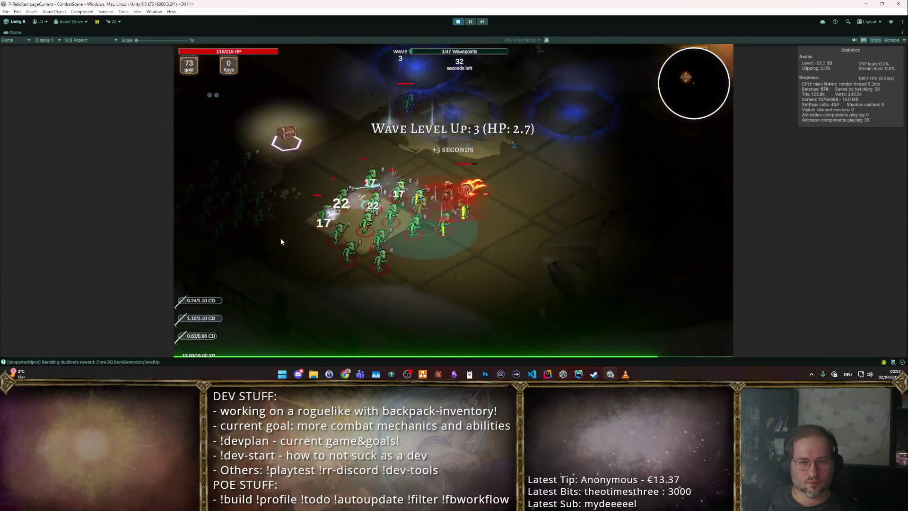
pyautogui.click(327, 130)
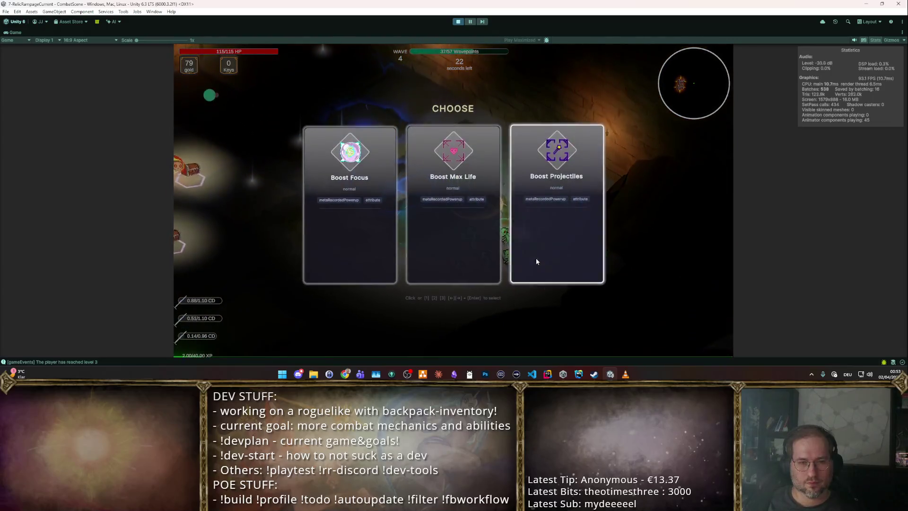
pyautogui.click(441, 217)
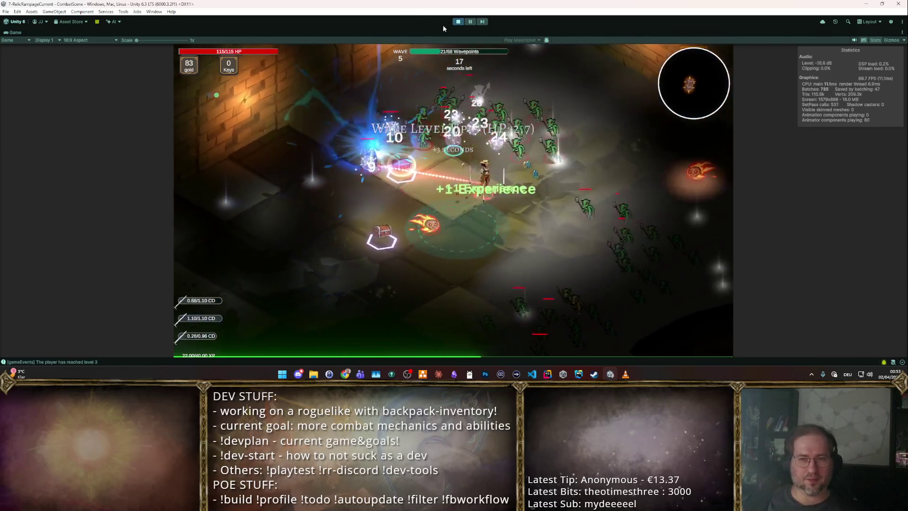
pyautogui.click(456, 22)
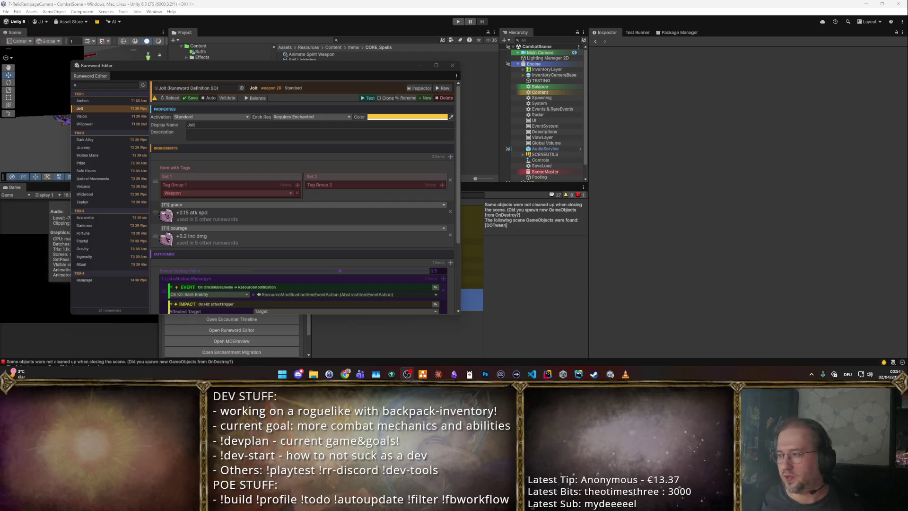
# Switch from Unity to the Main Path Improvements note in Obsidian.
pyautogui.hotkey('alt', 'Tab')
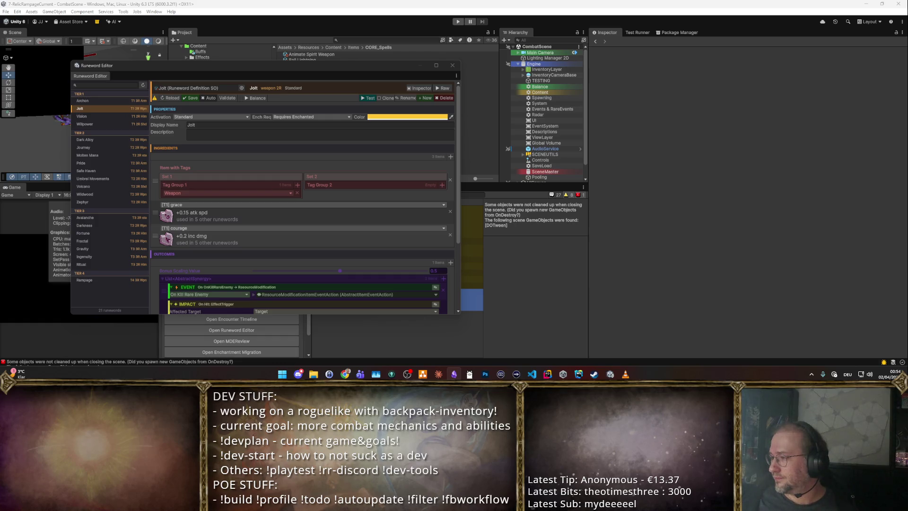
pyautogui.hotkey('alt', 'Tab')
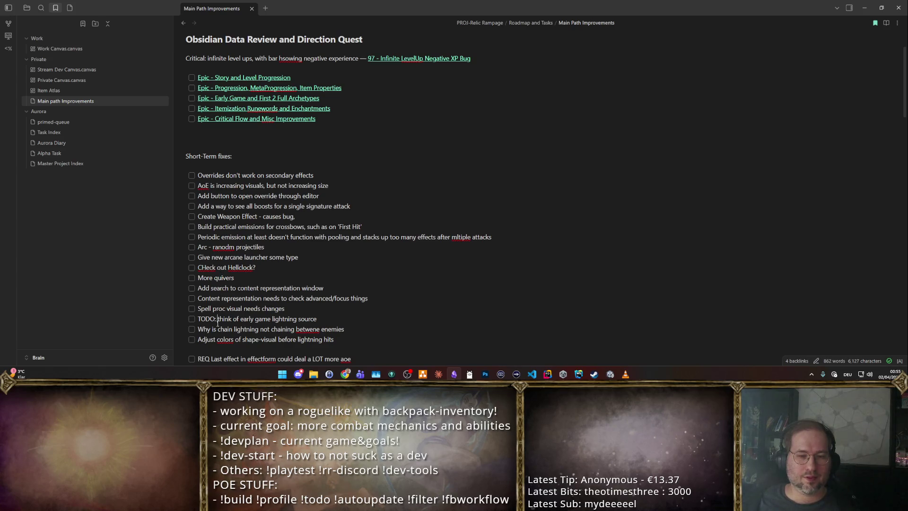
# Restore the Obsidian window to a smaller size and bring the Unity editor back.
pyautogui.doubleClick(400, 10)
pyautogui.hotkey('alt', 'Tab')
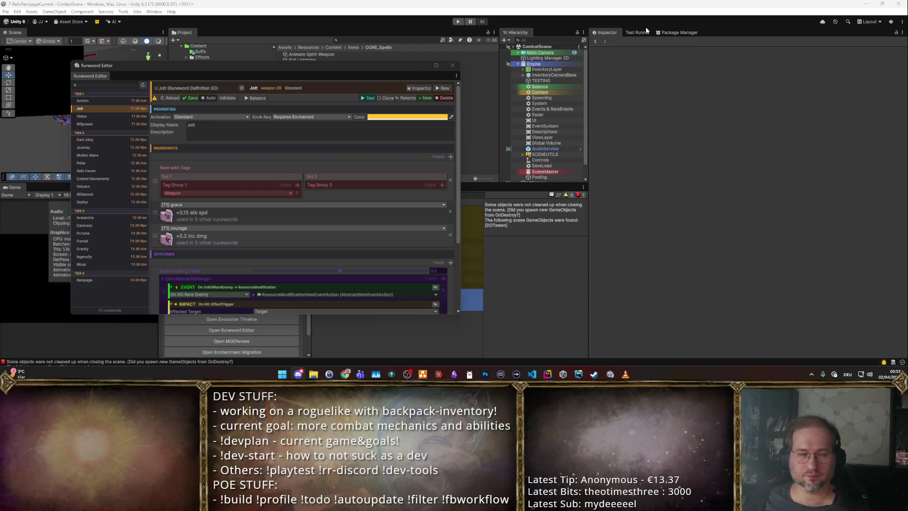
# Move the Runeword Editor window aside and close it, revealing the CORE_Spells folder and console.
pyautogui.moveTo(285, 68); pyautogui.dragTo(570, 68)
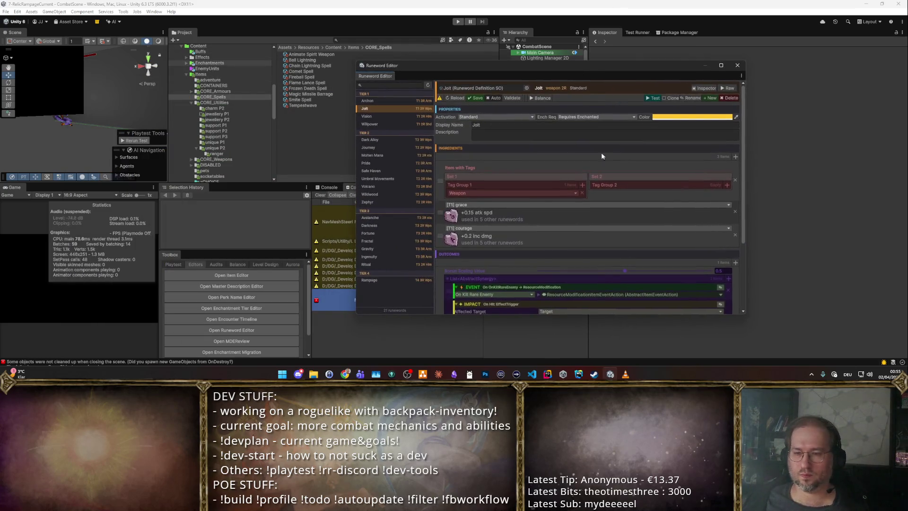
pyautogui.scroll(-5, 602, 156)
pyautogui.click(737, 65)
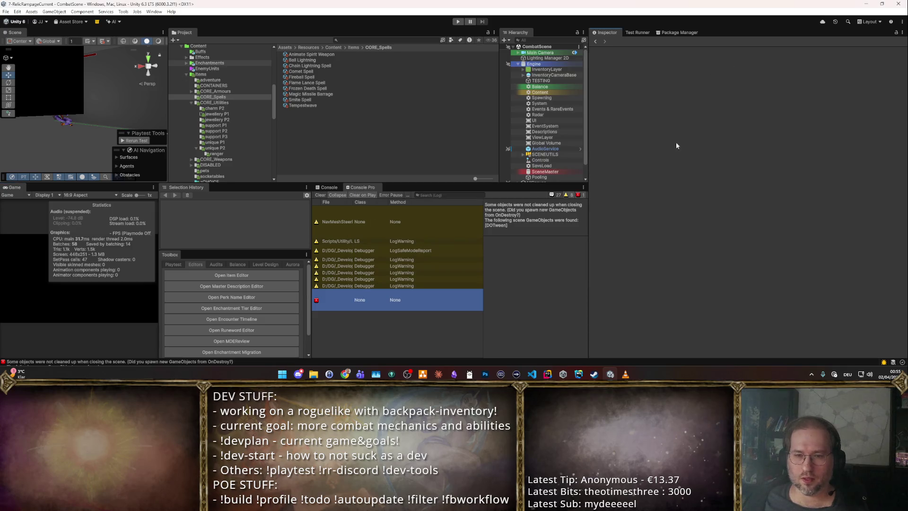